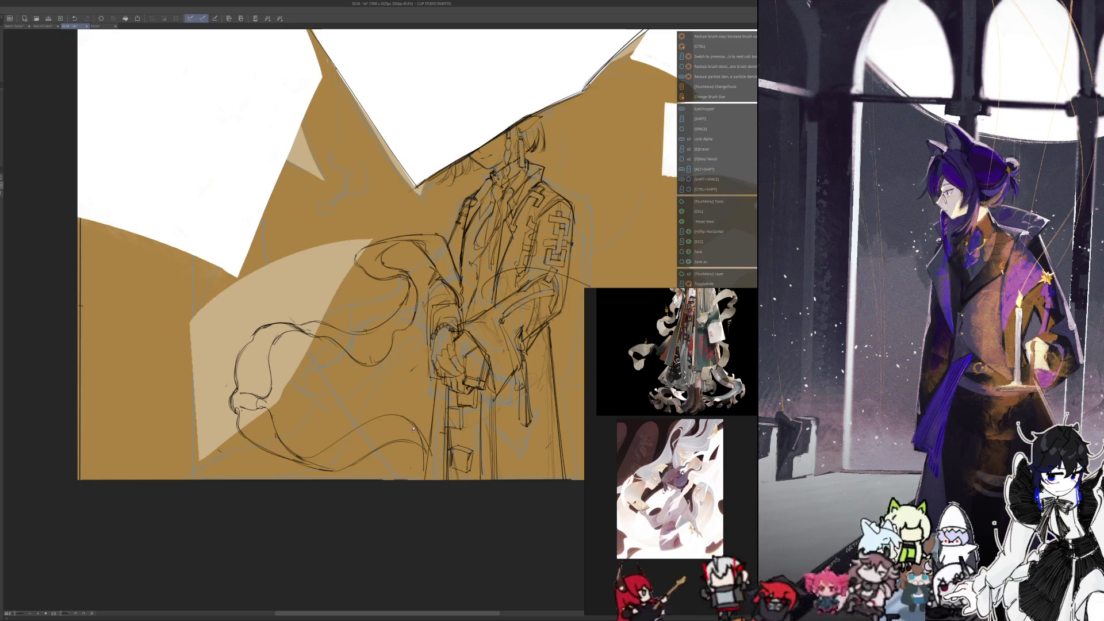
# Step: Zoom out to about 35%, mirror the canvas horizontally, and reframe the robed-figure sketch
pyautogui.press('e')
pyautogui.press('space')
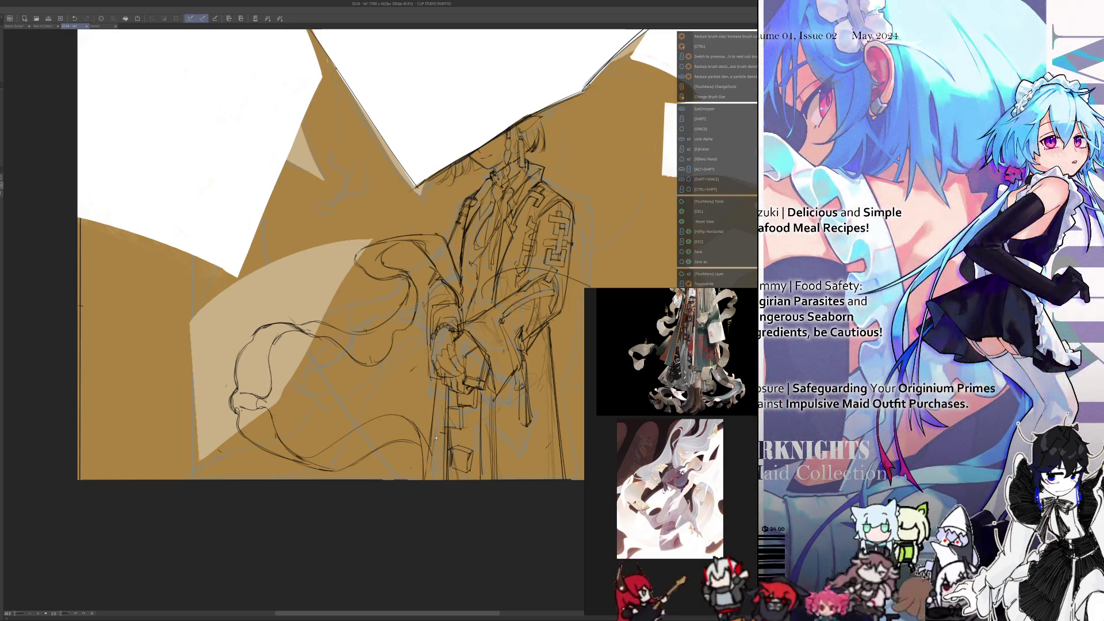
pyautogui.press('e')
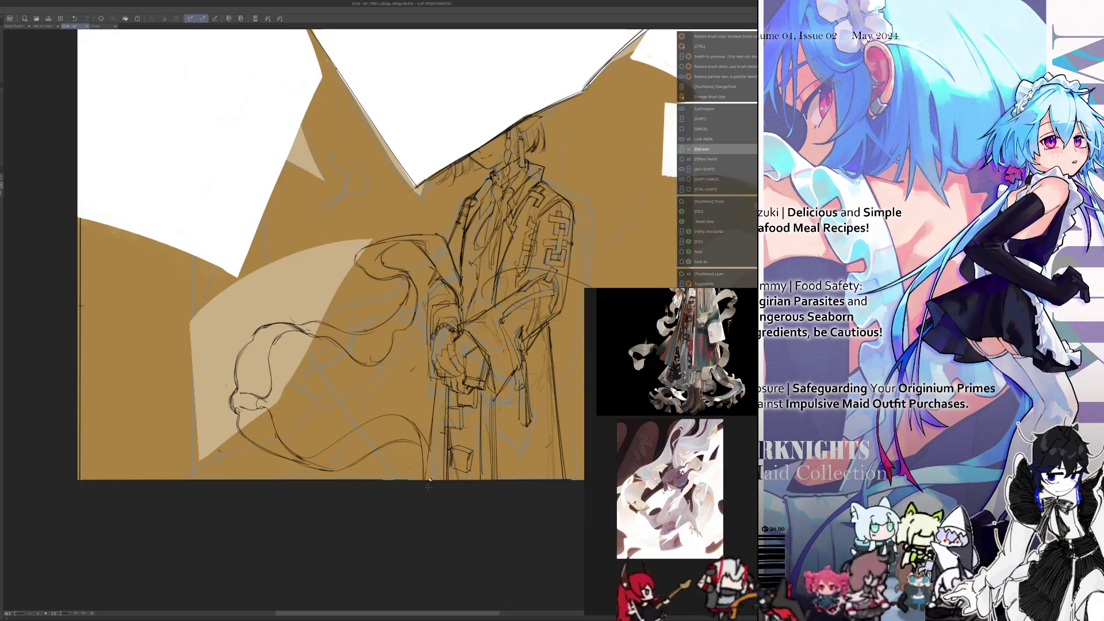
pyautogui.press('p')
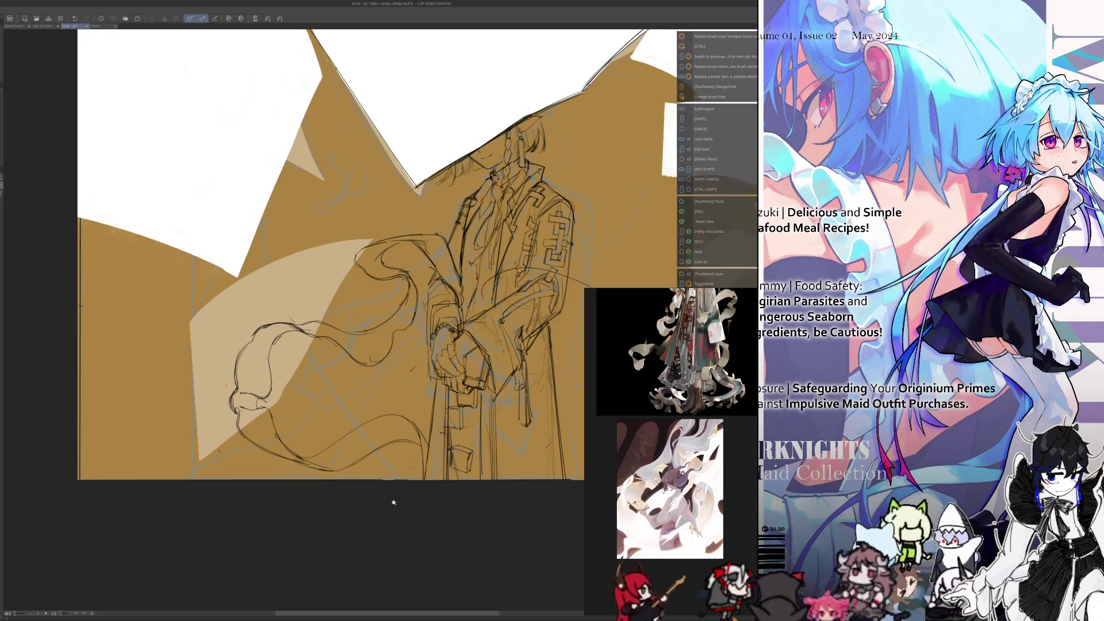
pyautogui.scroll(-2, 394, 503)
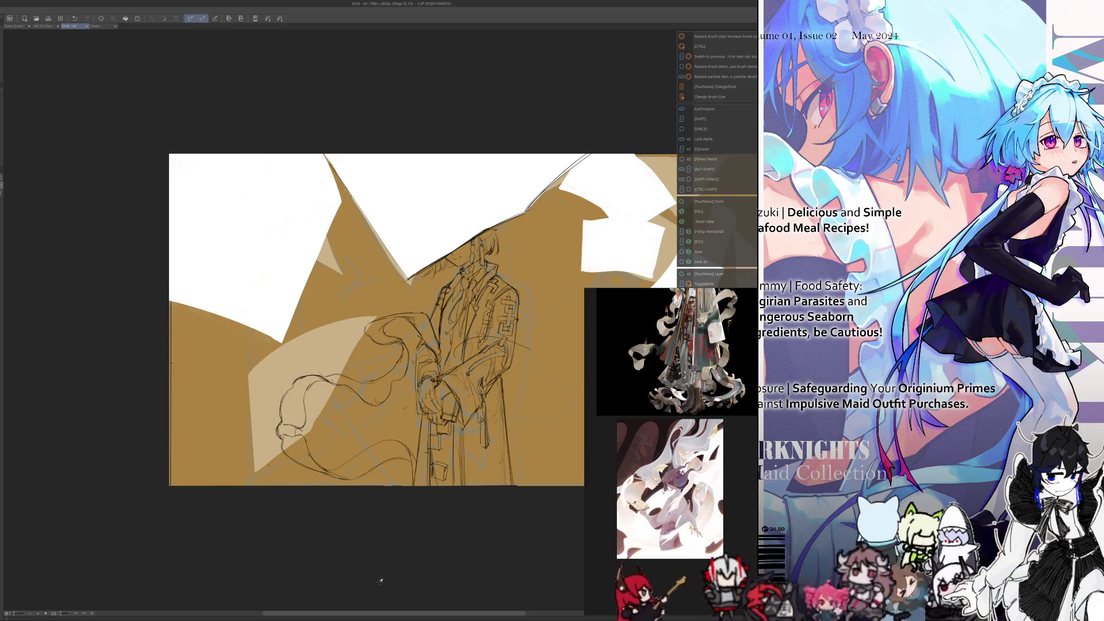
pyautogui.press('h')
pyautogui.moveTo(287, 549); pyautogui.dragTo(382, 552)
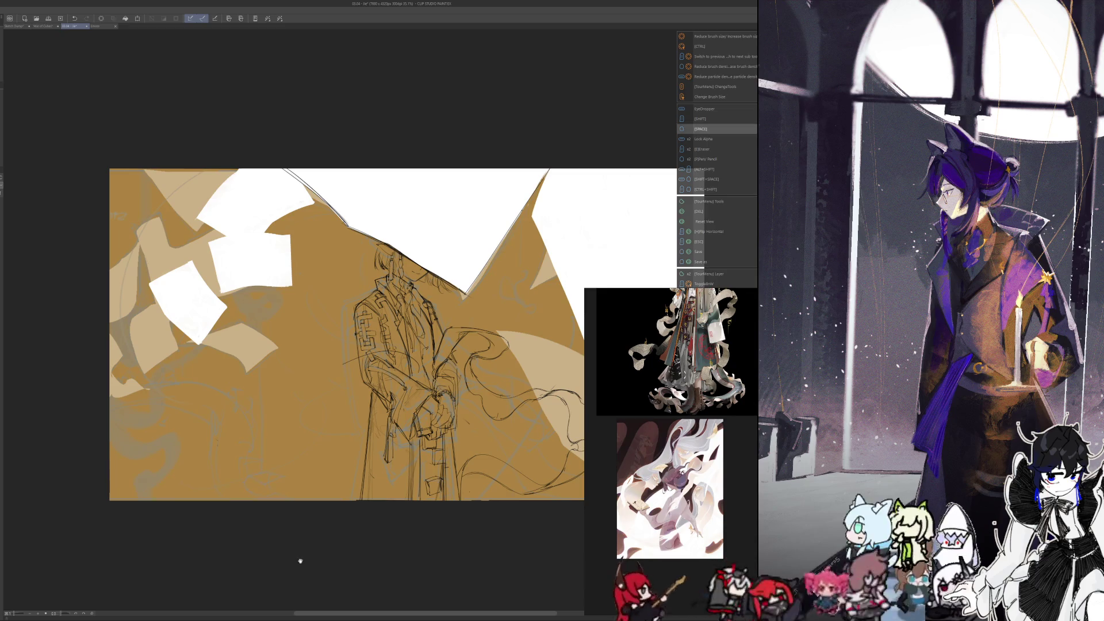
# Step: Draw two long flowing cloth curves from the sleeve down toward the canvas bottom
pyautogui.moveTo(300, 556); pyautogui.dragTo(305, 564)
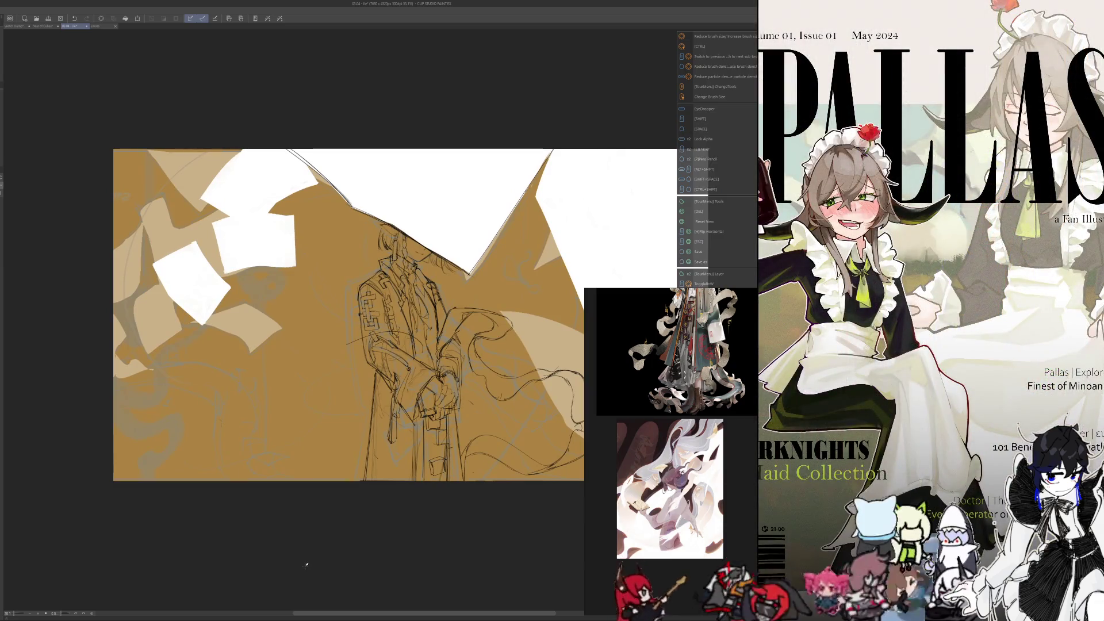
pyautogui.moveTo(305, 566); pyautogui.dragTo(331, 534)
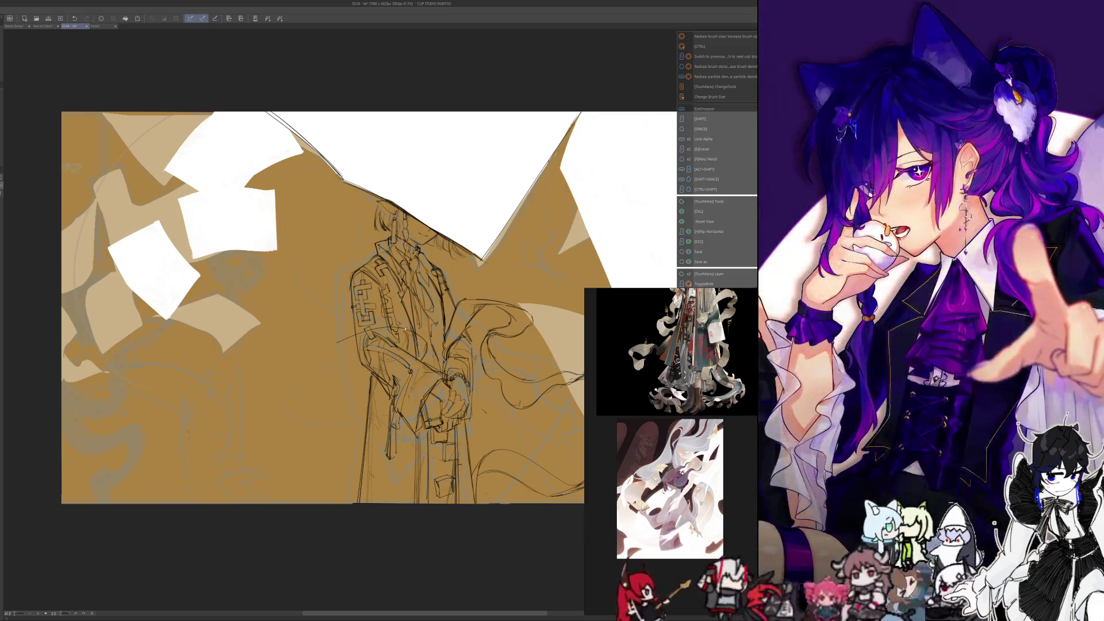
pyautogui.moveTo(384, 331); pyautogui.dragTo(321, 440)
pyautogui.press('e')
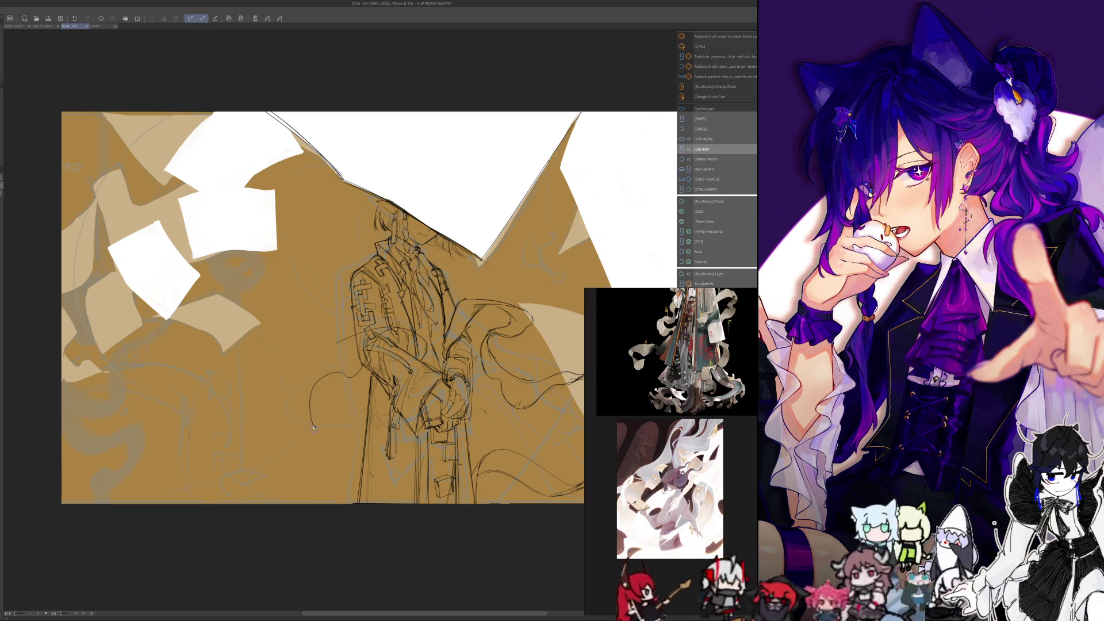
pyautogui.press('p')
pyautogui.moveTo(366, 360)
pyautogui.mouseDown()
pyautogui.moveTo(263, 387)
pyautogui.moveTo(212, 509)
pyautogui.mouseUp()
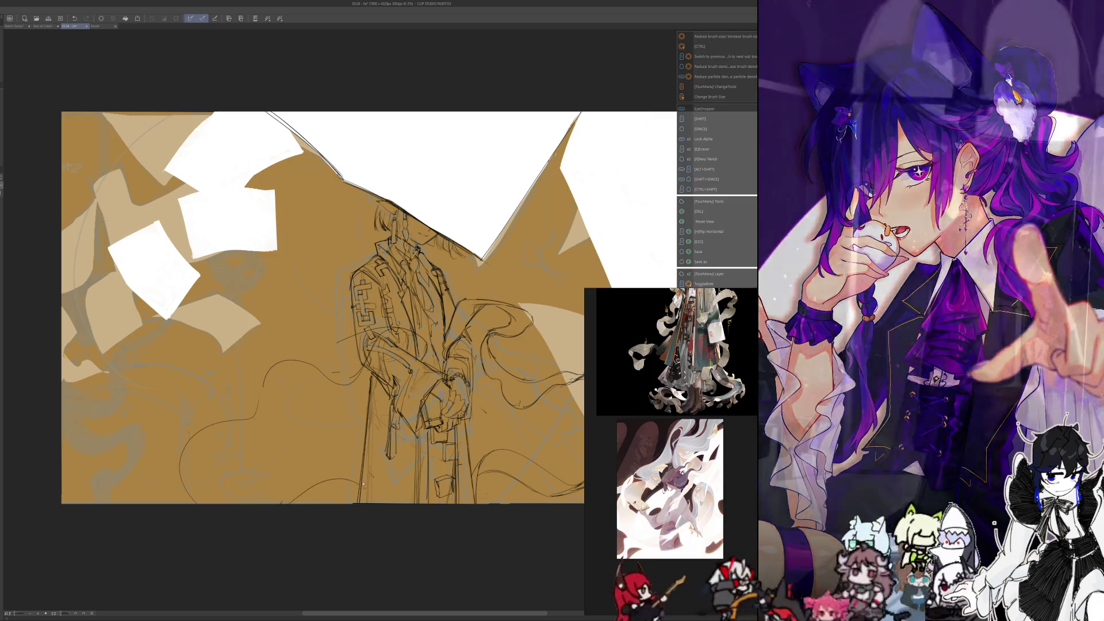
pyautogui.scroll(-3, 310, 477)
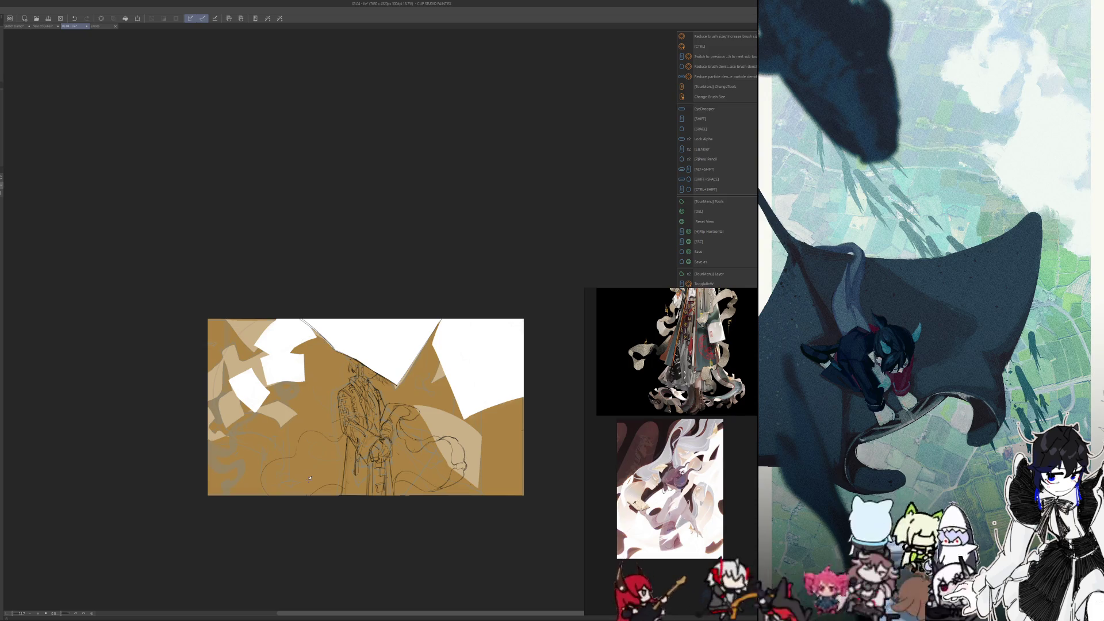
# Step: Draw curving drapery lines sweeping down-left below the figure's hands
pyautogui.scroll(5, 327, 556)
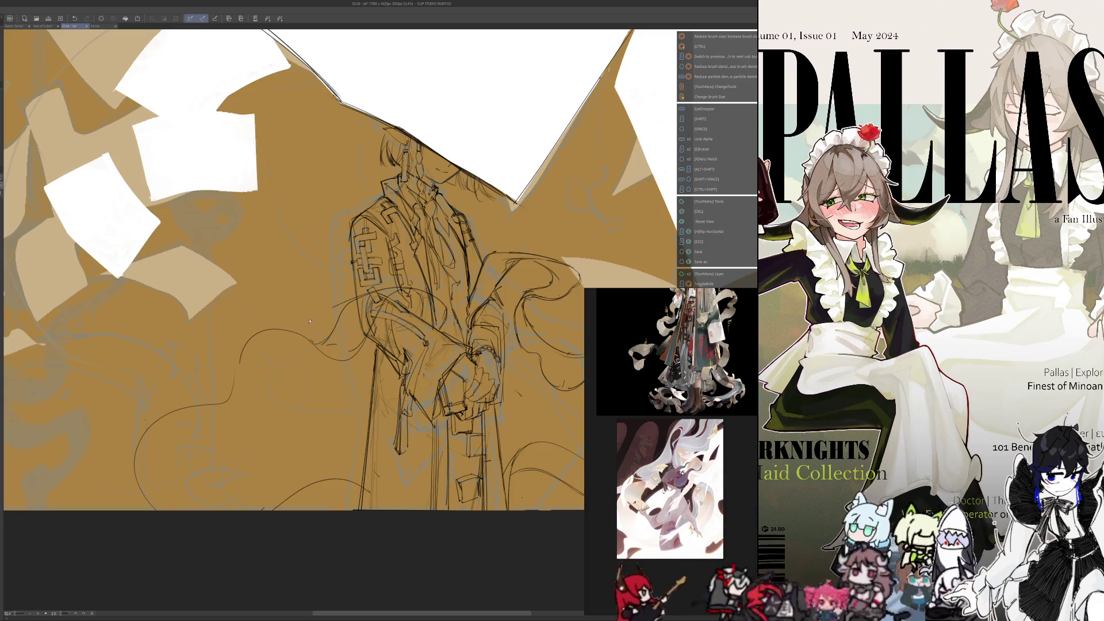
pyautogui.moveTo(331, 332)
pyautogui.mouseDown()
pyautogui.moveTo(143, 424)
pyautogui.moveTo(108, 509)
pyautogui.moveTo(110, 477)
pyautogui.moveTo(108, 509)
pyautogui.mouseUp()
pyautogui.press('e')
pyautogui.press('p')
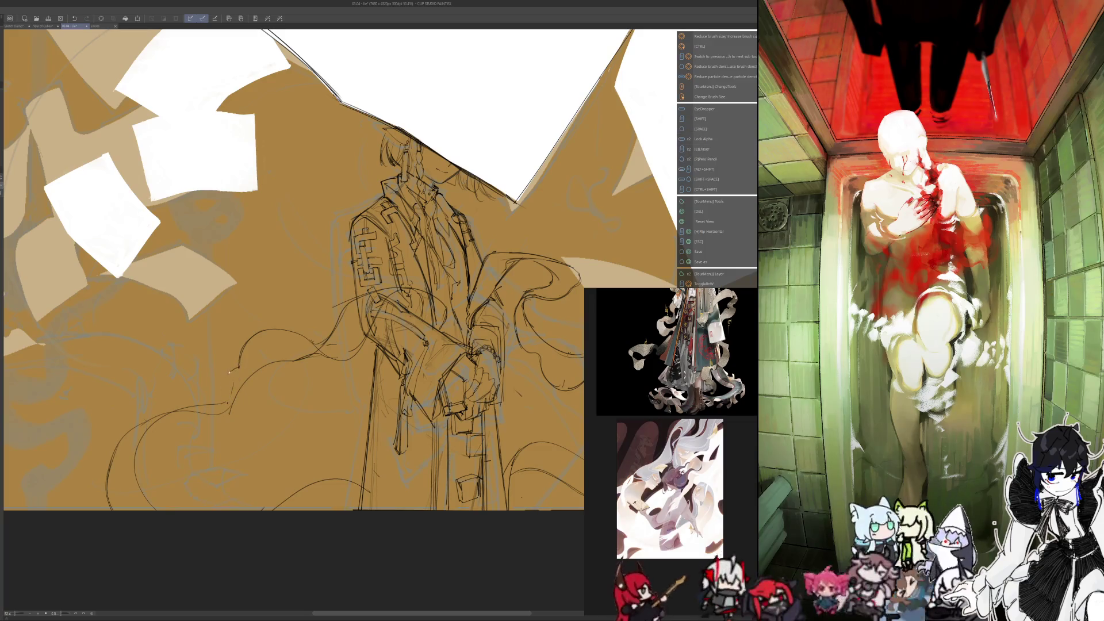
pyautogui.moveTo(229, 372); pyautogui.dragTo(217, 414)
# Step: Mirror the canvas to check the drapery, flip it back, and pan up-left
pyautogui.press('h')
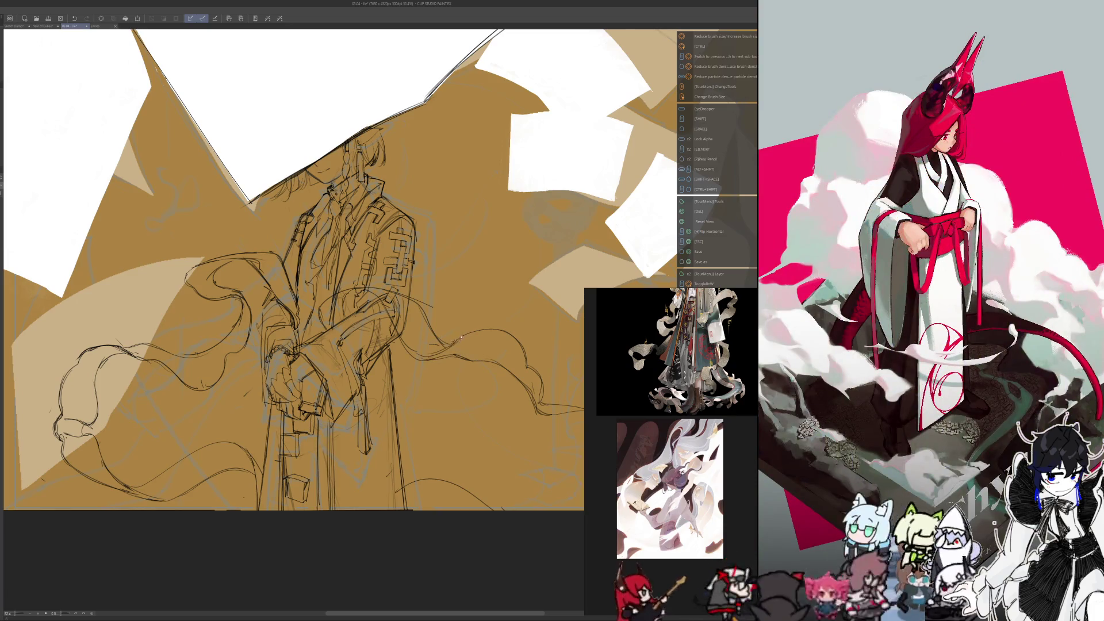
pyautogui.press('h')
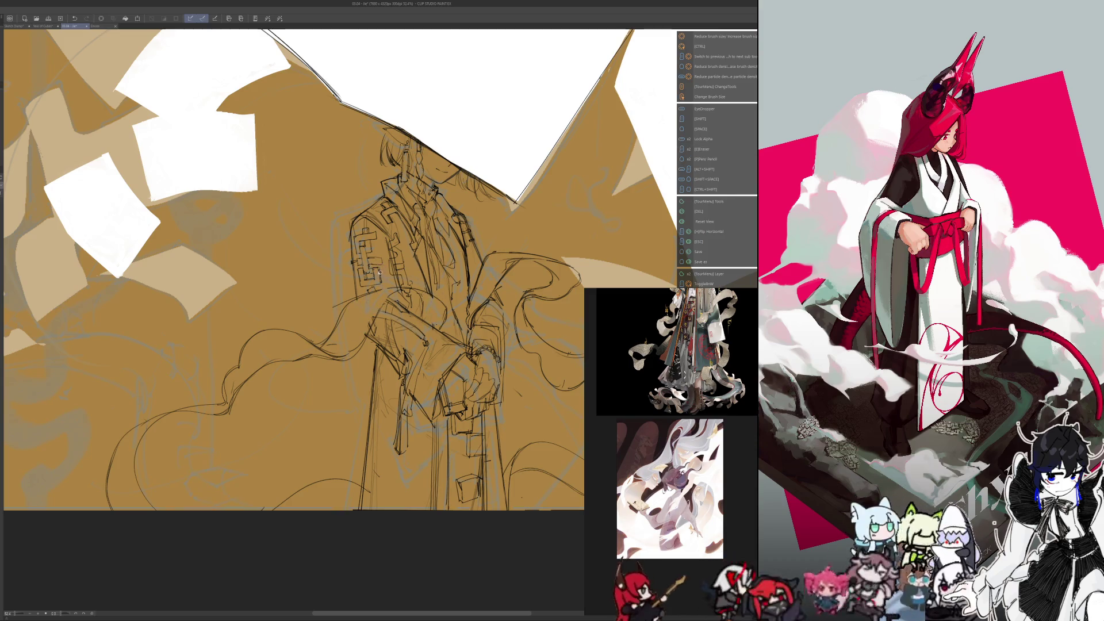
pyautogui.press('p')
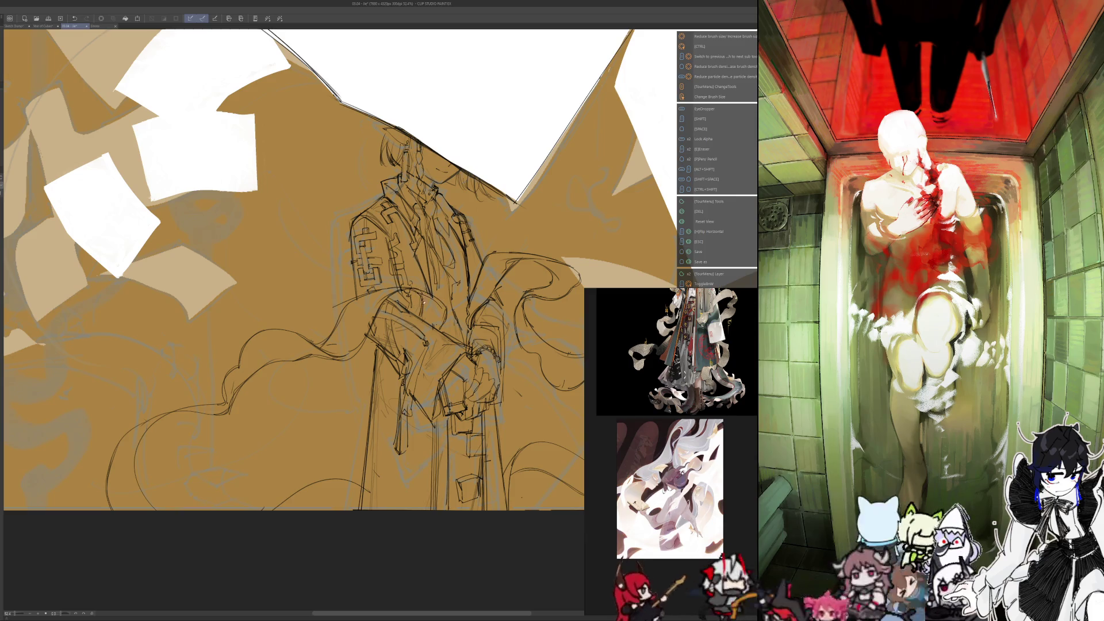
pyautogui.moveTo(224, 115); pyautogui.dragTo(198, 76)
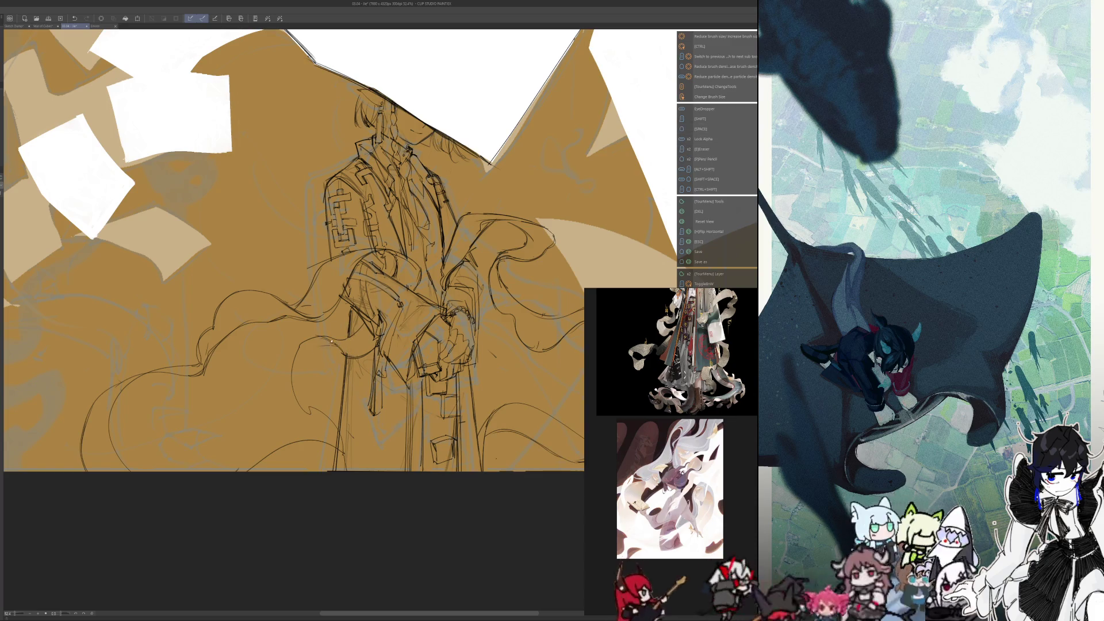
# Step: Draw another curving cloth stroke in the lower drapery
pyautogui.moveTo(332, 341); pyautogui.dragTo(320, 395)
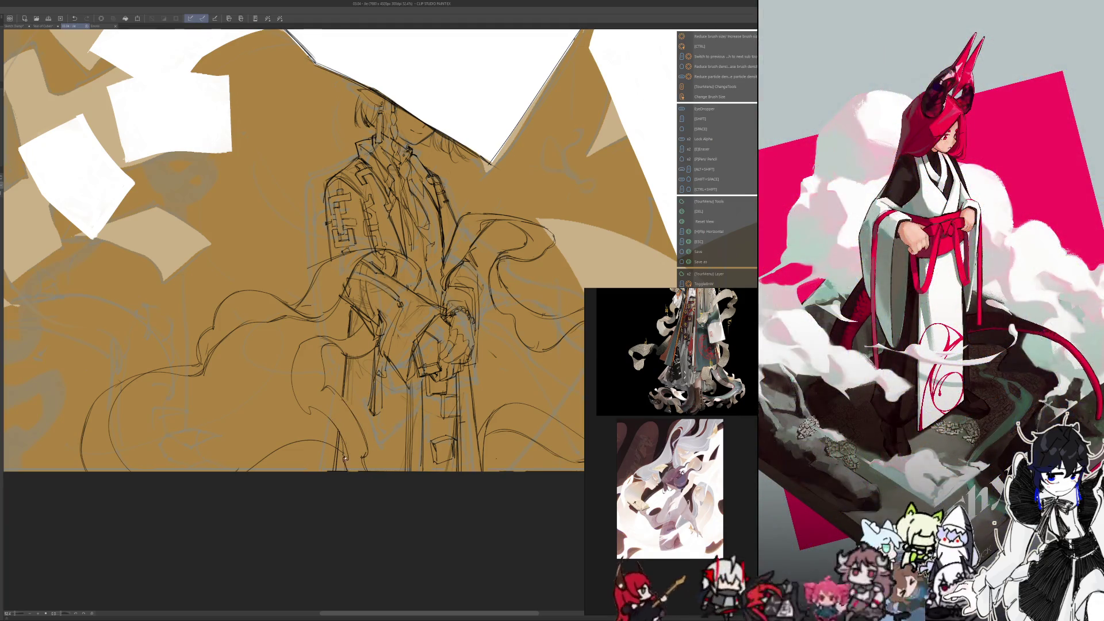
pyautogui.press('e')
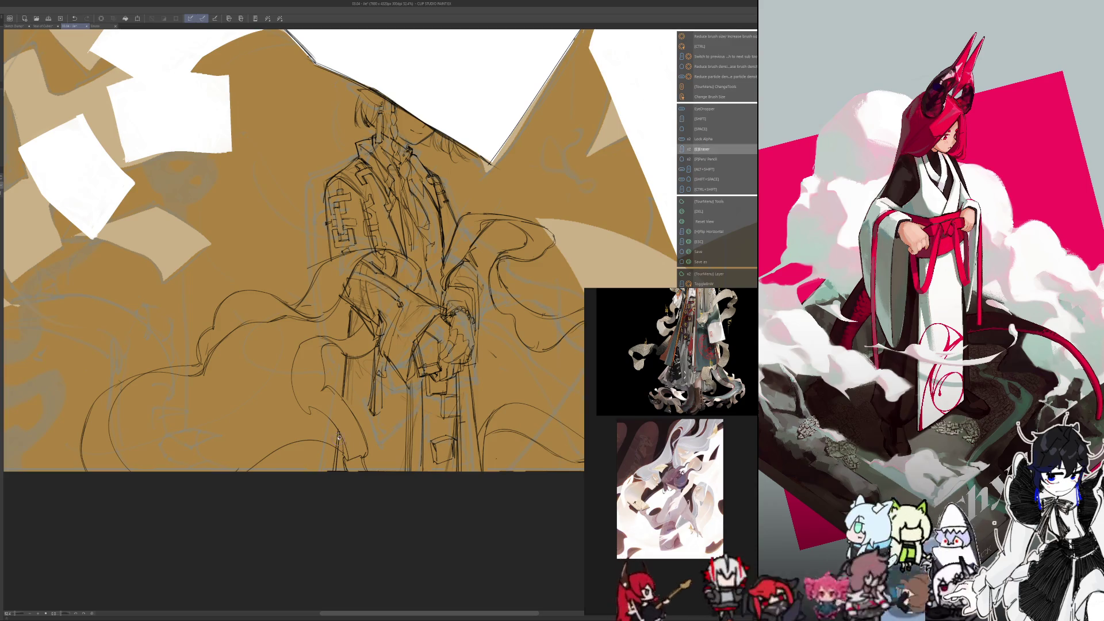
pyautogui.press('p')
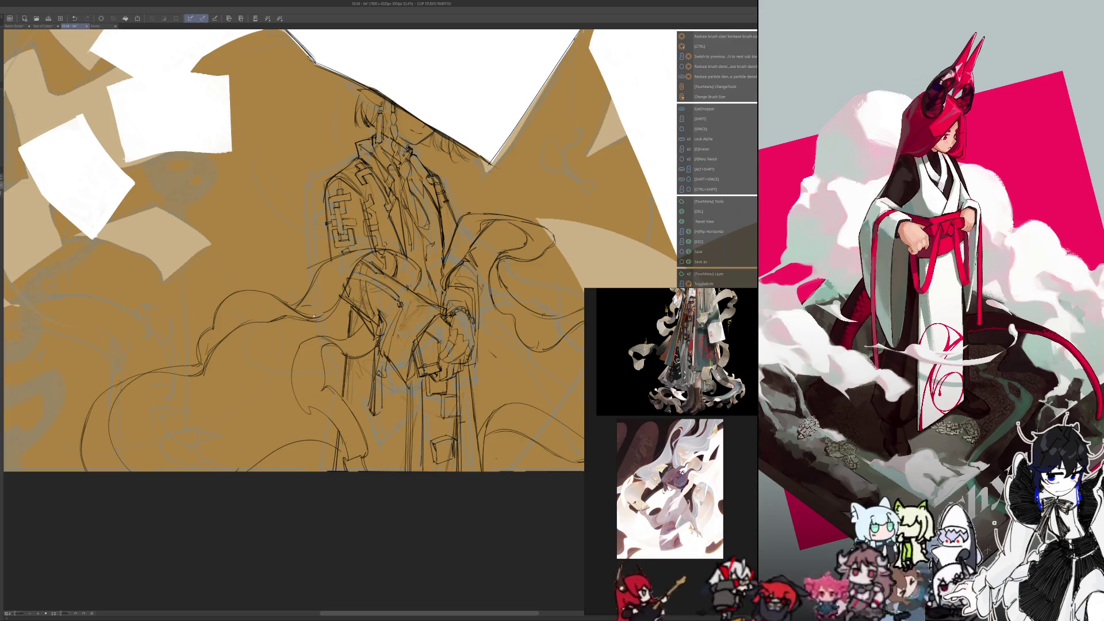
pyautogui.press('e')
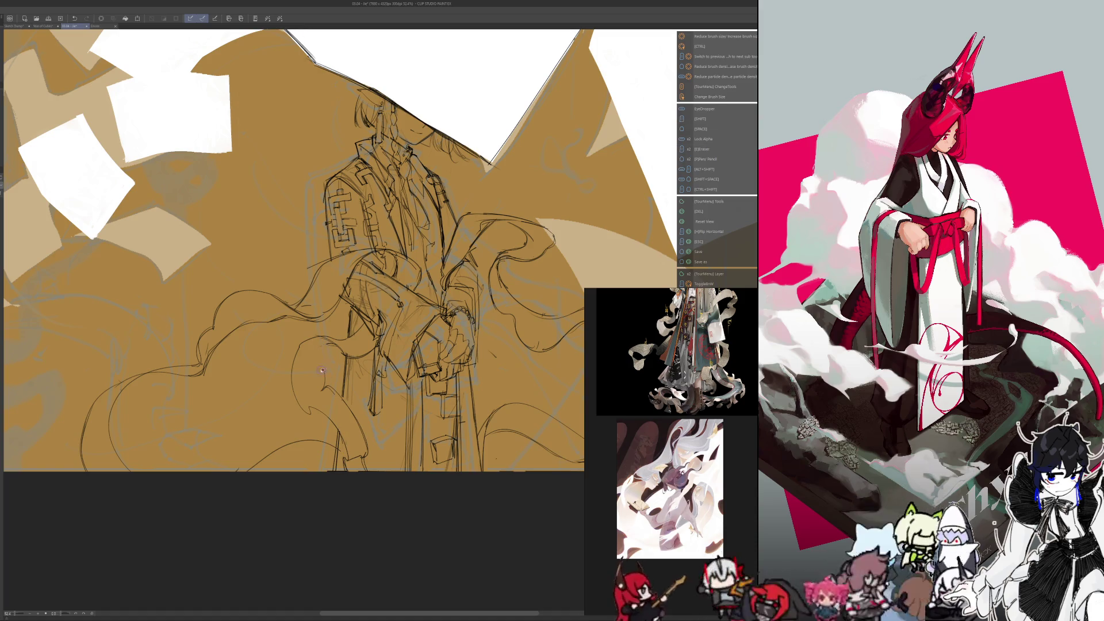
pyautogui.press('p')
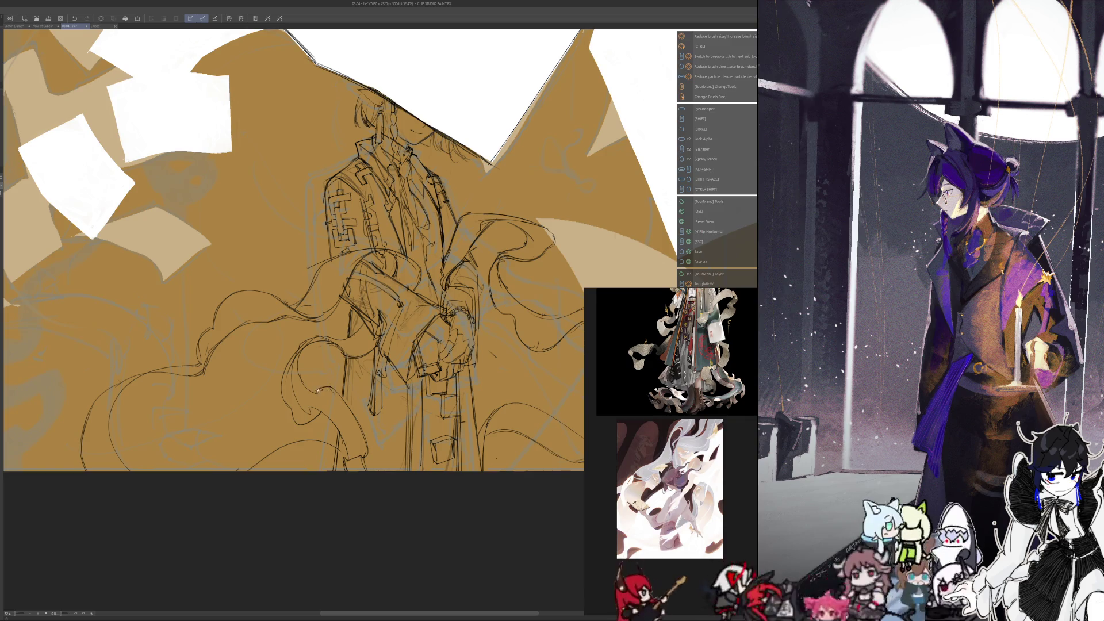
# Step: Erase a few stray sketch lines near the lower drapery
pyautogui.press('e')
pyautogui.moveTo(295, 360); pyautogui.dragTo(310, 407)
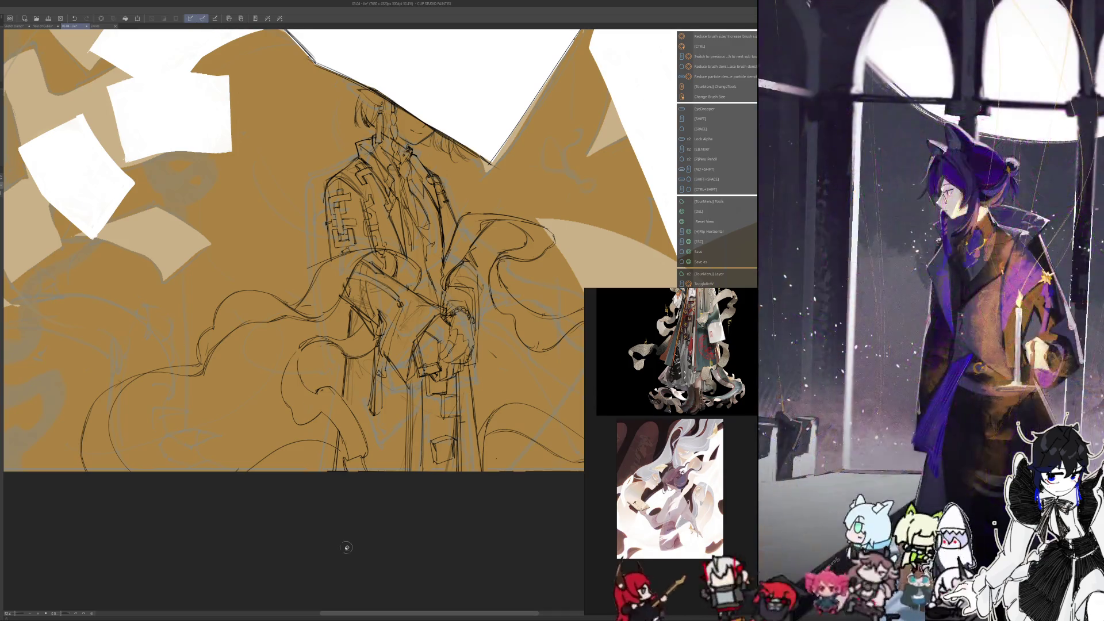
pyautogui.press('shift')
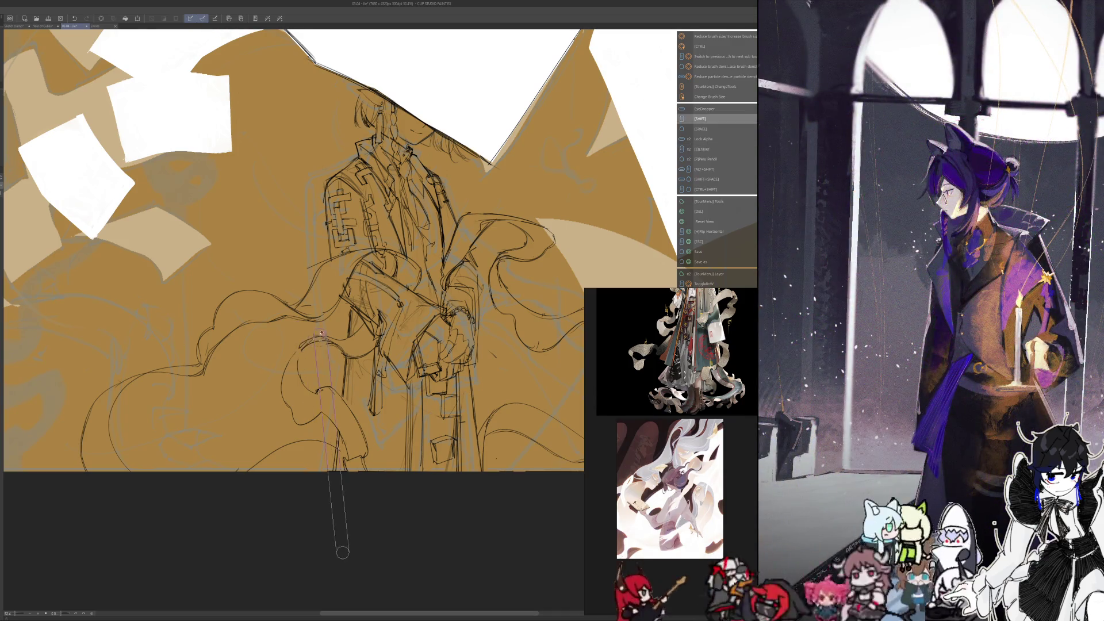
# Step: Touch up the lower robe lines, then mirror the canvas view
pyautogui.press('p')
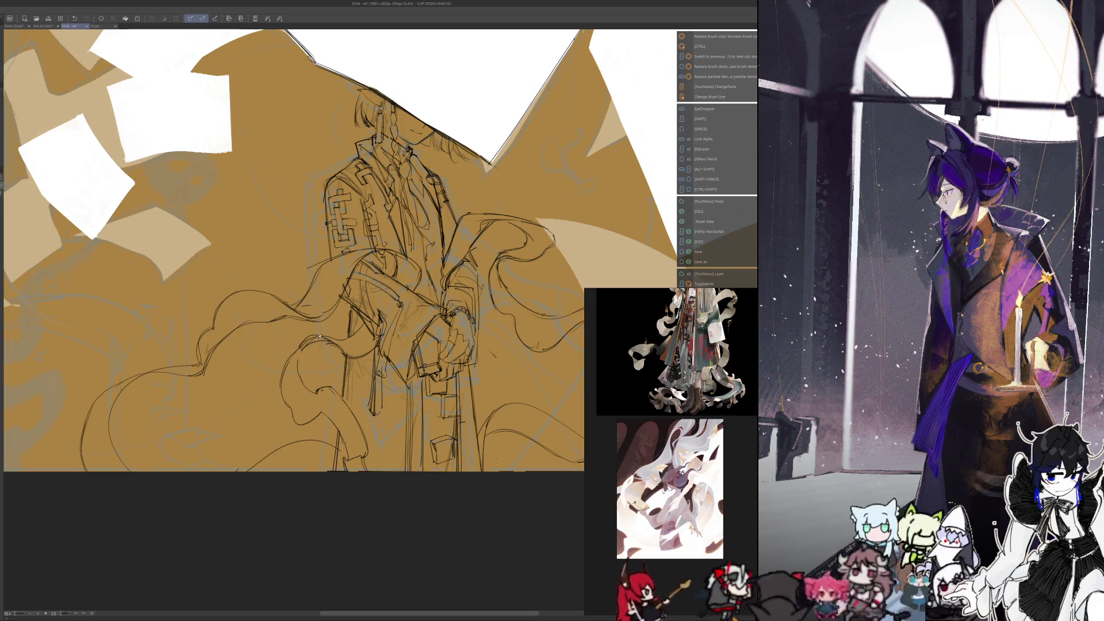
pyautogui.press('e')
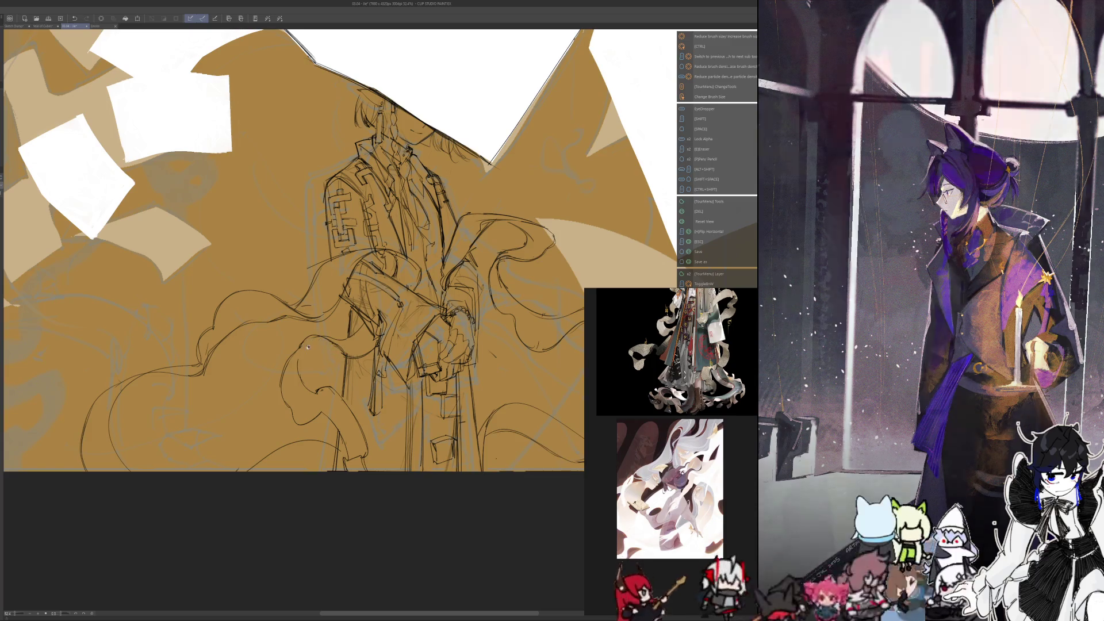
pyautogui.press('p')
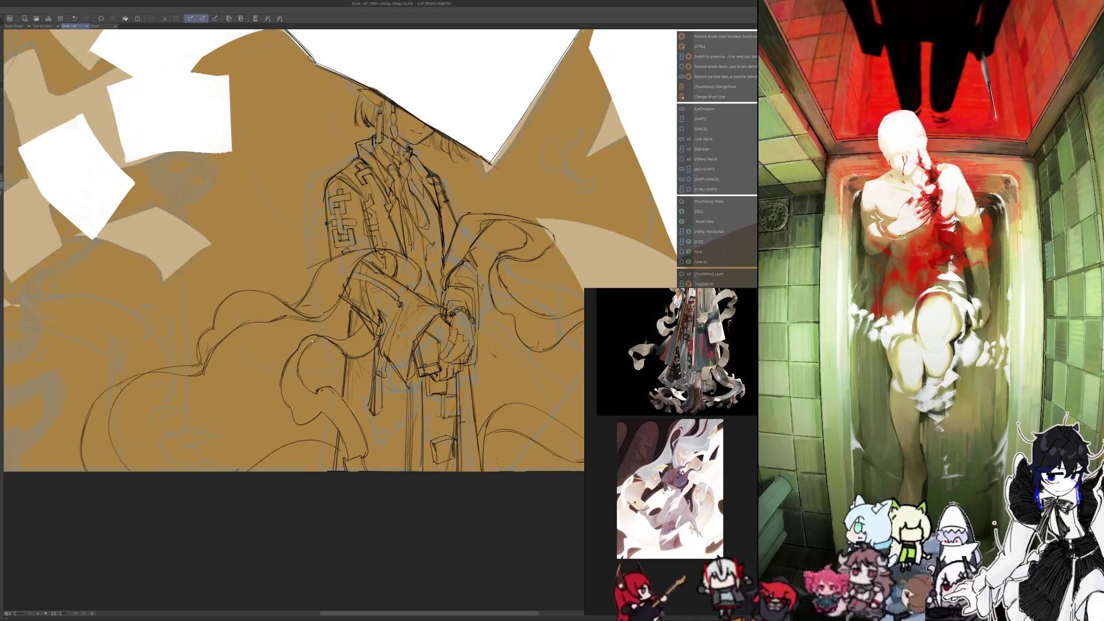
pyautogui.press('h')
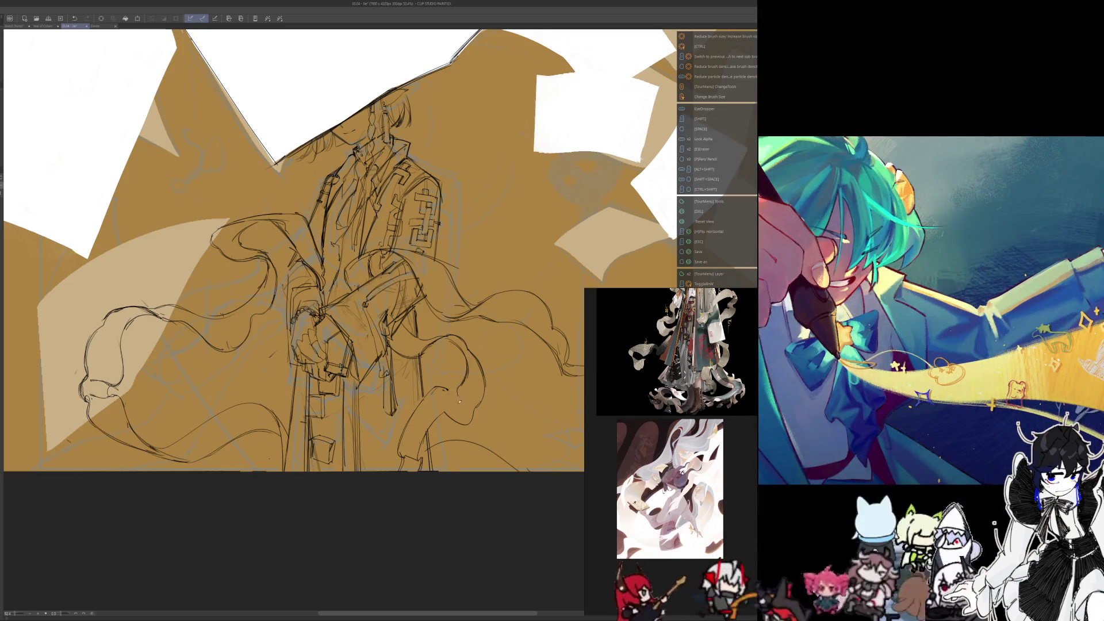
# Step: Make a couple more small eraser fixes to the lower cloth lines
pyautogui.press('shift')
pyautogui.press('e')
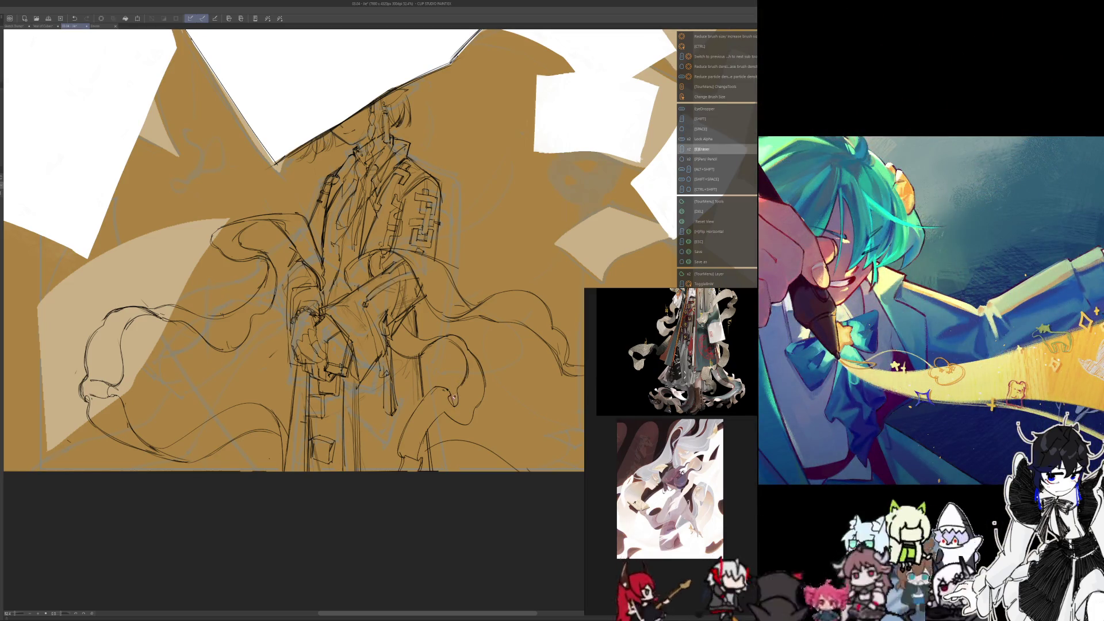
pyautogui.press('space')
pyautogui.press('p')
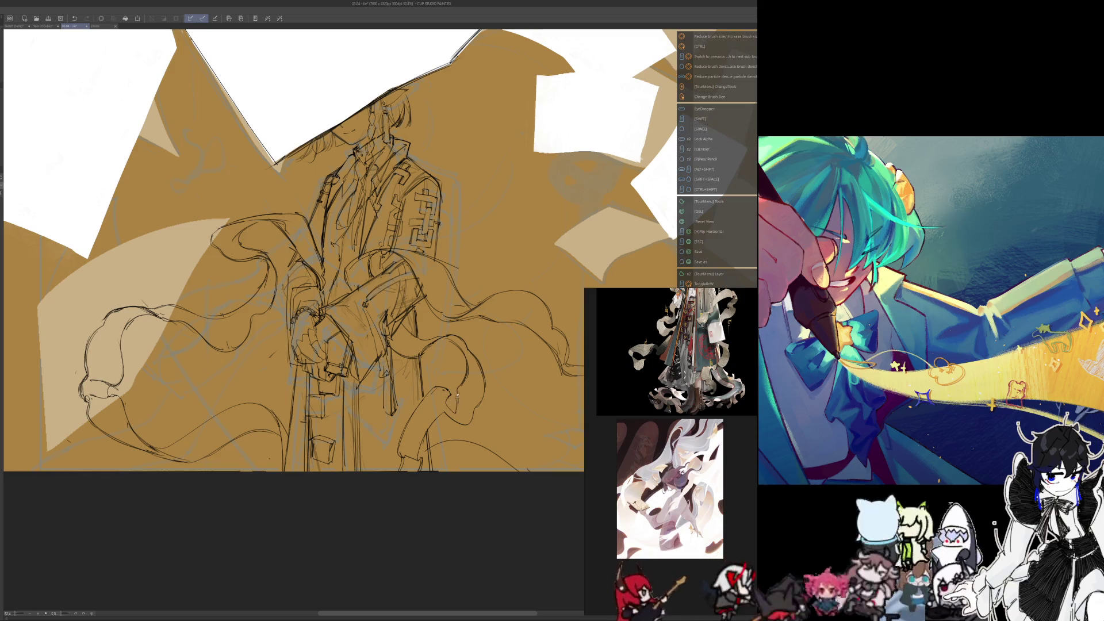
pyautogui.press('shift')
pyautogui.press('e')
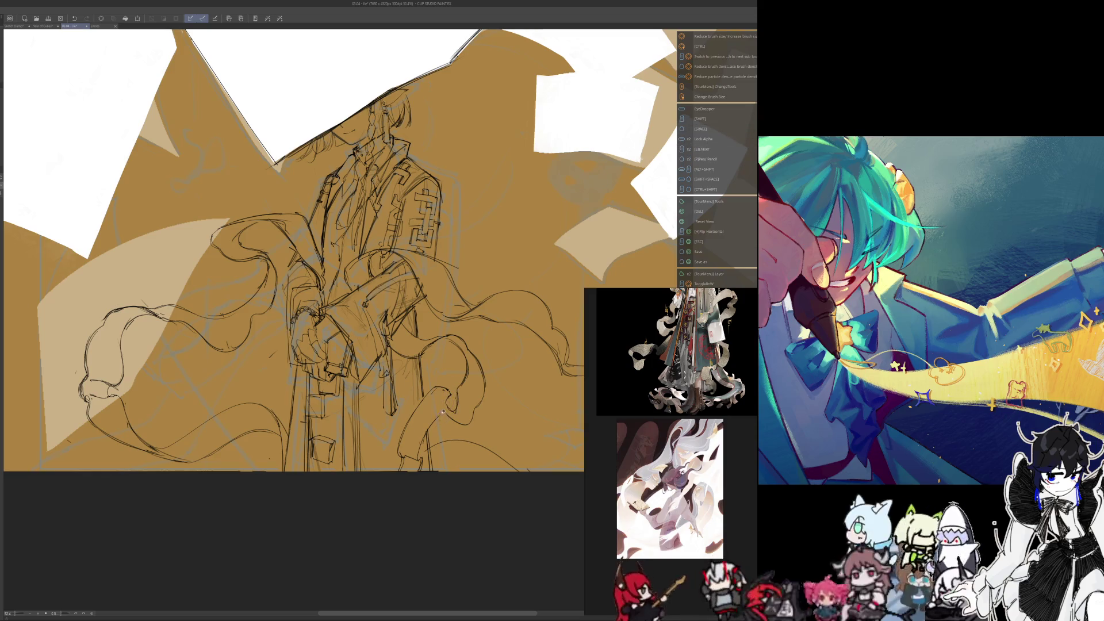
pyautogui.press('space')
pyautogui.press('p')
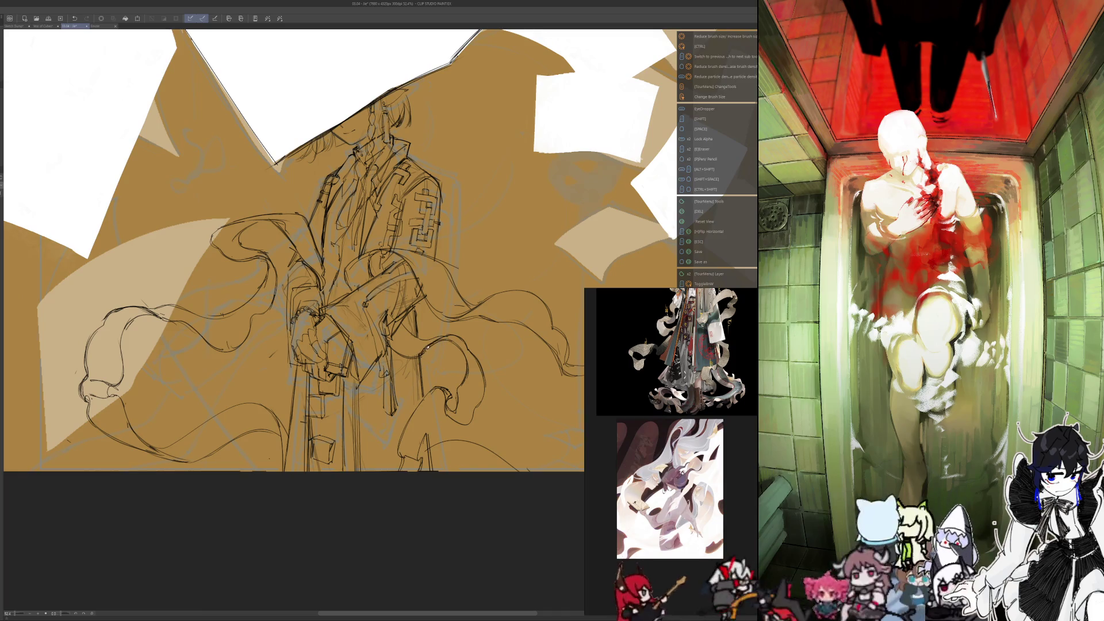
pyautogui.scroll(-5, 428, 341)
# Step: Zoom in on the figure's hands and mirror the canvas view
pyautogui.scroll(5, 379, 403)
pyautogui.scroll(3, 451, 274)
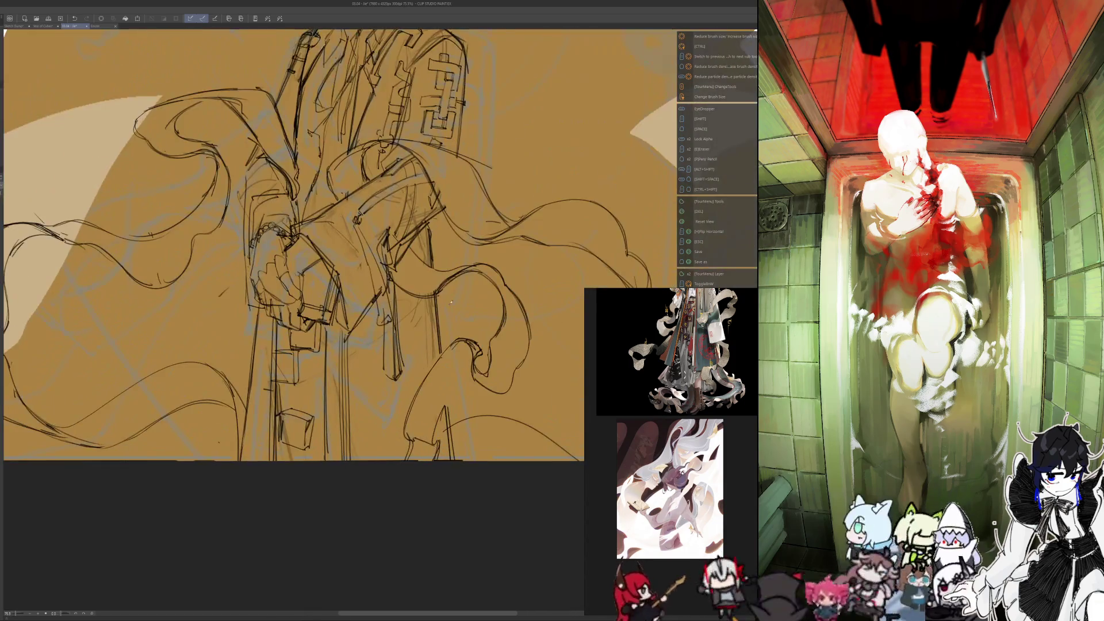
pyautogui.press('e')
pyautogui.press('space')
pyautogui.press('p')
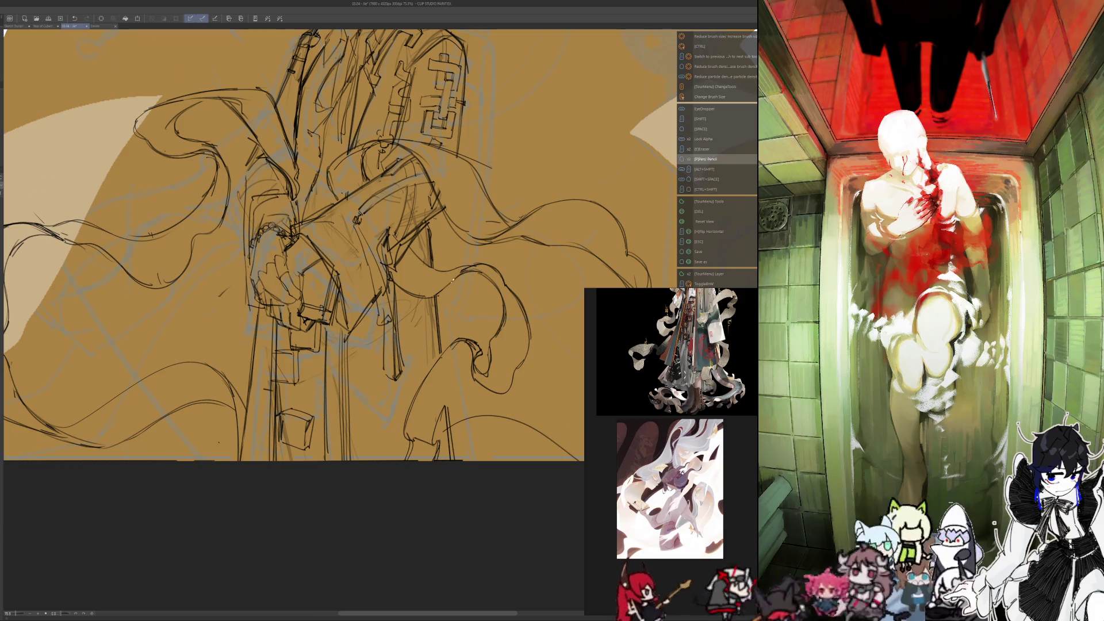
pyautogui.press('h')
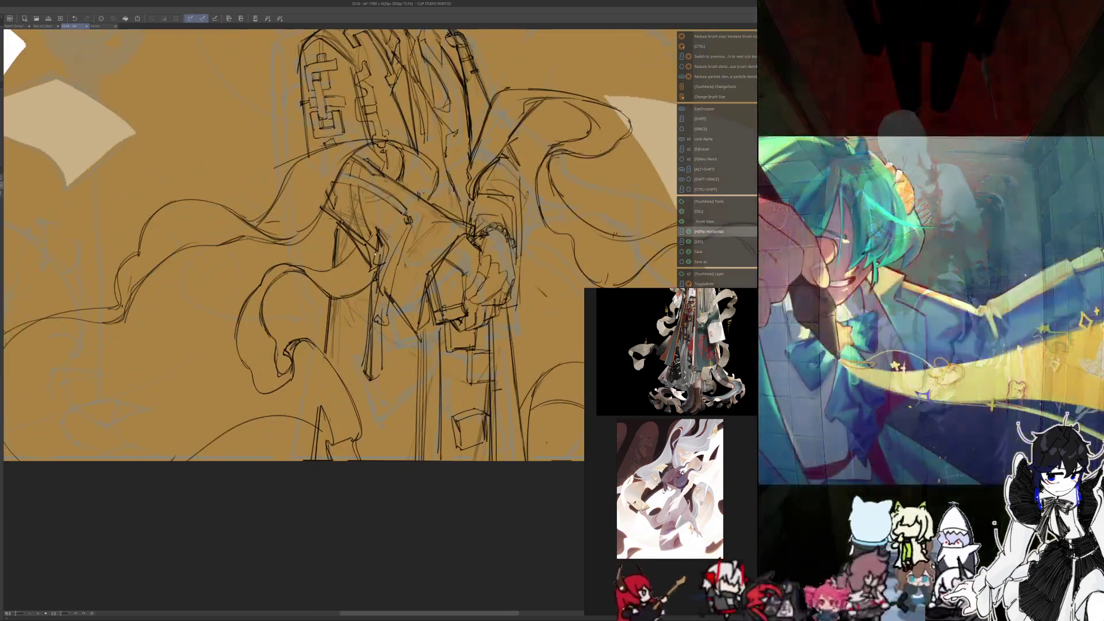
# Step: Add pencil strokes around the hands and sleeve folds, then erase stray lines
pyautogui.moveTo(360, 250); pyautogui.dragTo(322, 269)
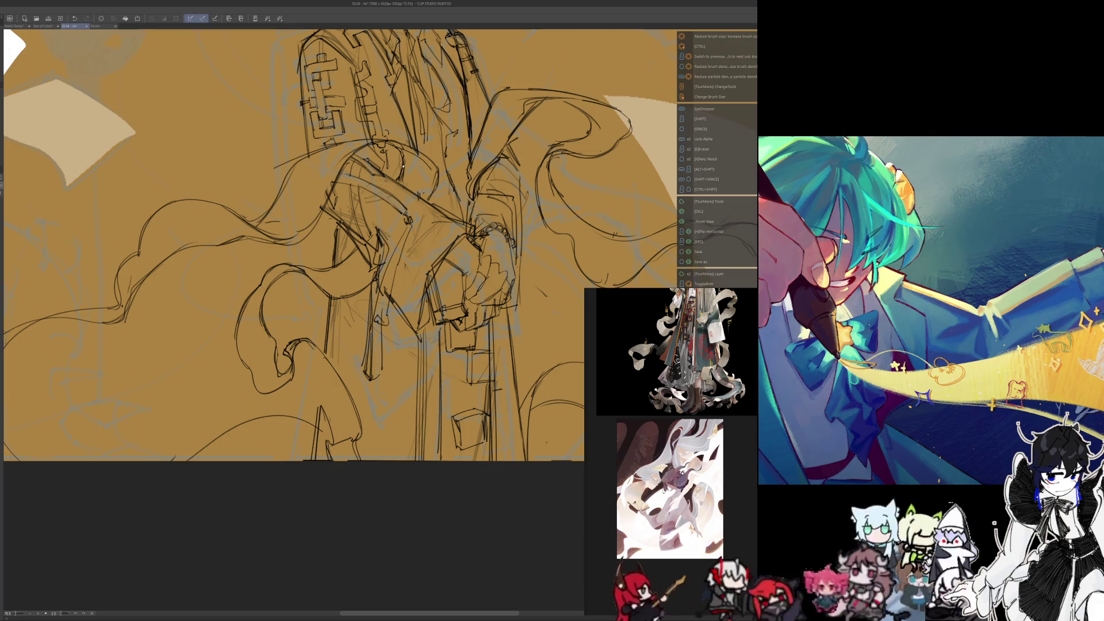
pyautogui.moveTo(405, 163)
pyautogui.mouseDown()
pyautogui.moveTo(399, 185)
pyautogui.moveTo(437, 173)
pyautogui.moveTo(407, 147)
pyautogui.mouseUp()
pyautogui.press('e')
pyautogui.press('p')
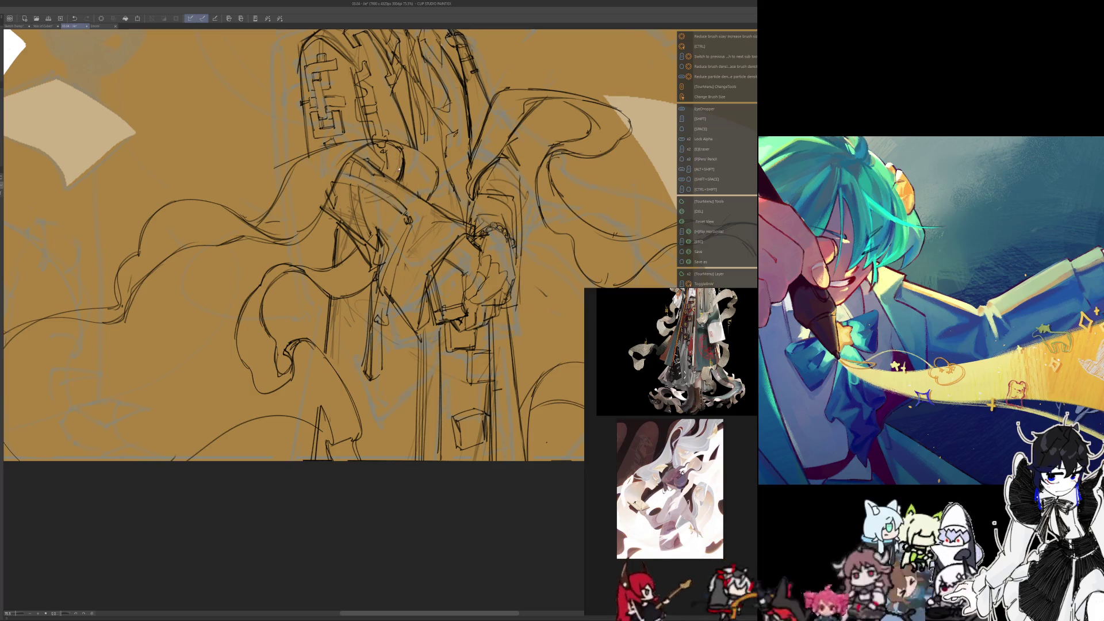
pyautogui.scroll(-5, 291, 230)
# Step: Undo the last stray pencil line and move the view down the figure
pyautogui.scroll(2, 311, 270)
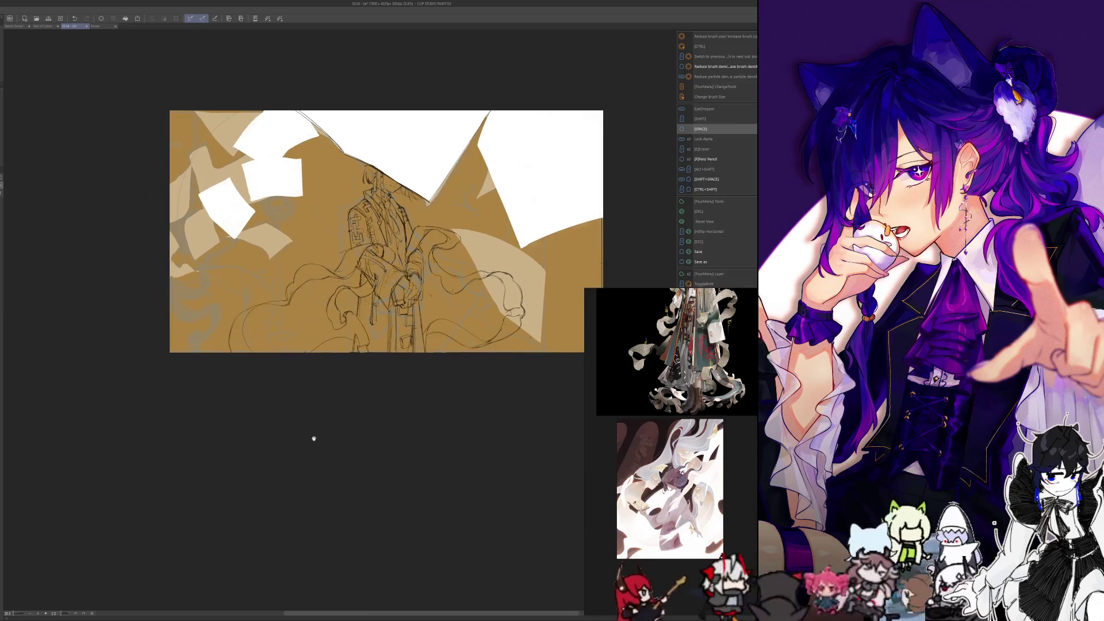
pyautogui.scroll(2, 345, 439)
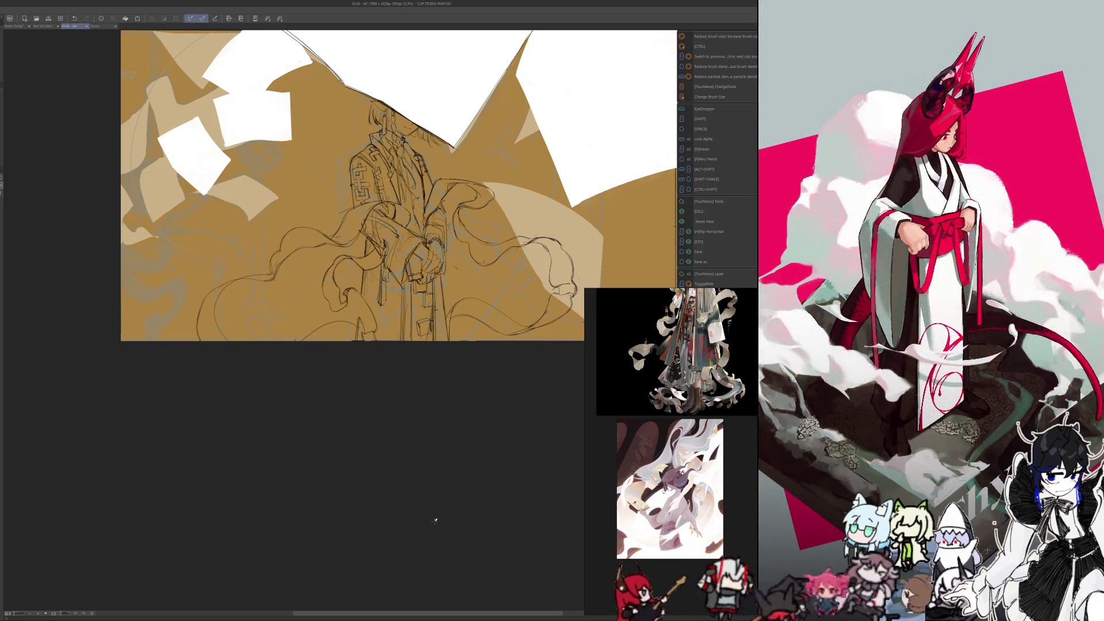
pyautogui.scroll(2, 375, 260)
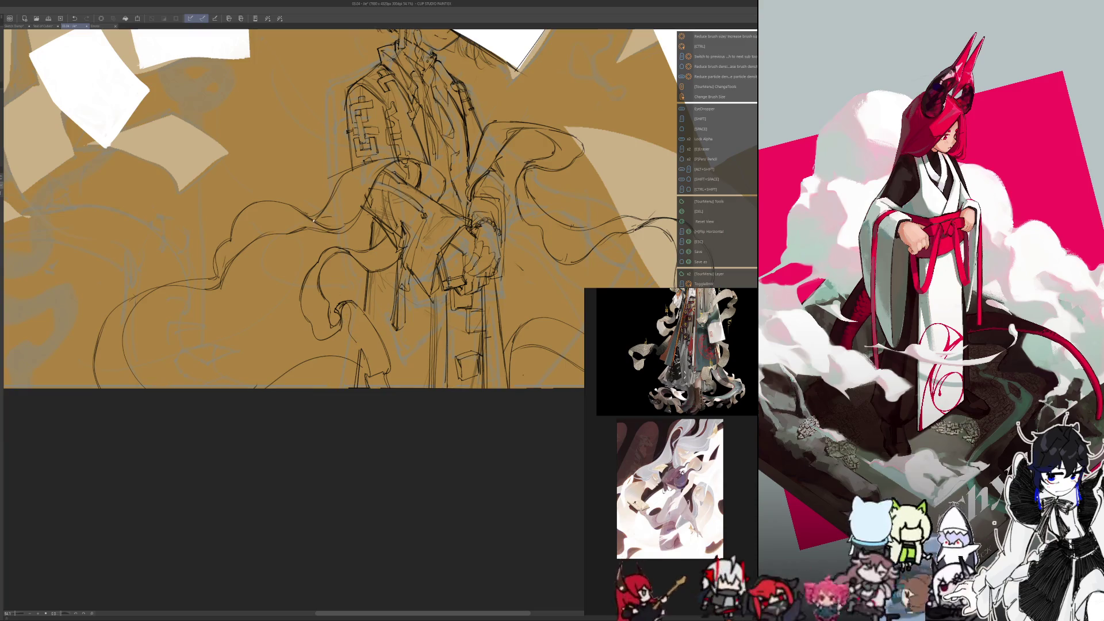
pyautogui.hotkey('ctrl', 'z')
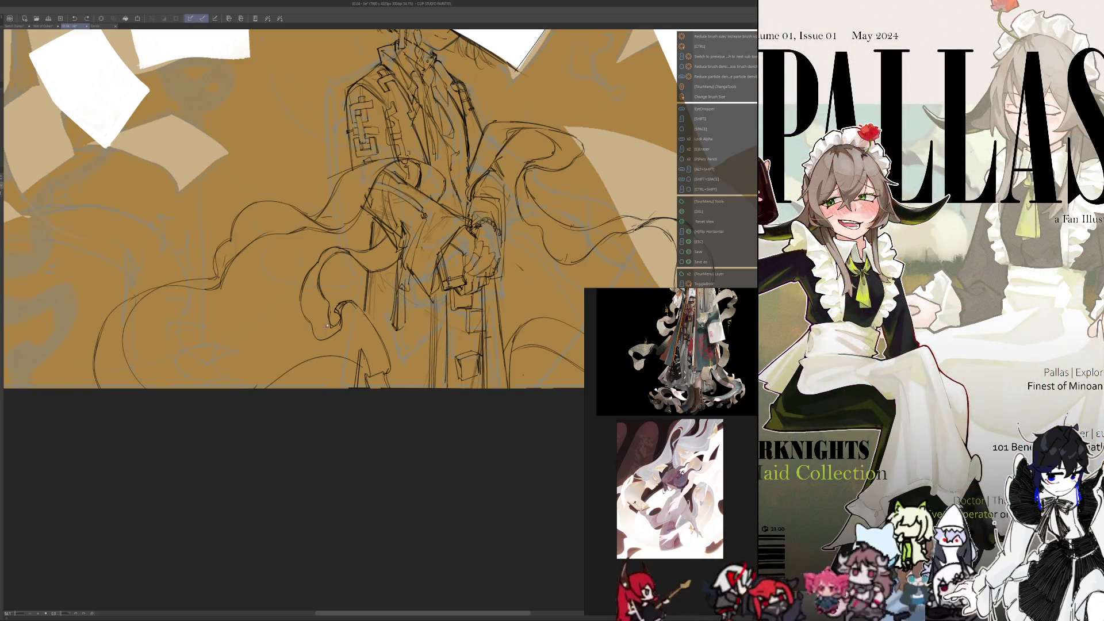
pyautogui.moveTo(301, 405); pyautogui.dragTo(303, 439)
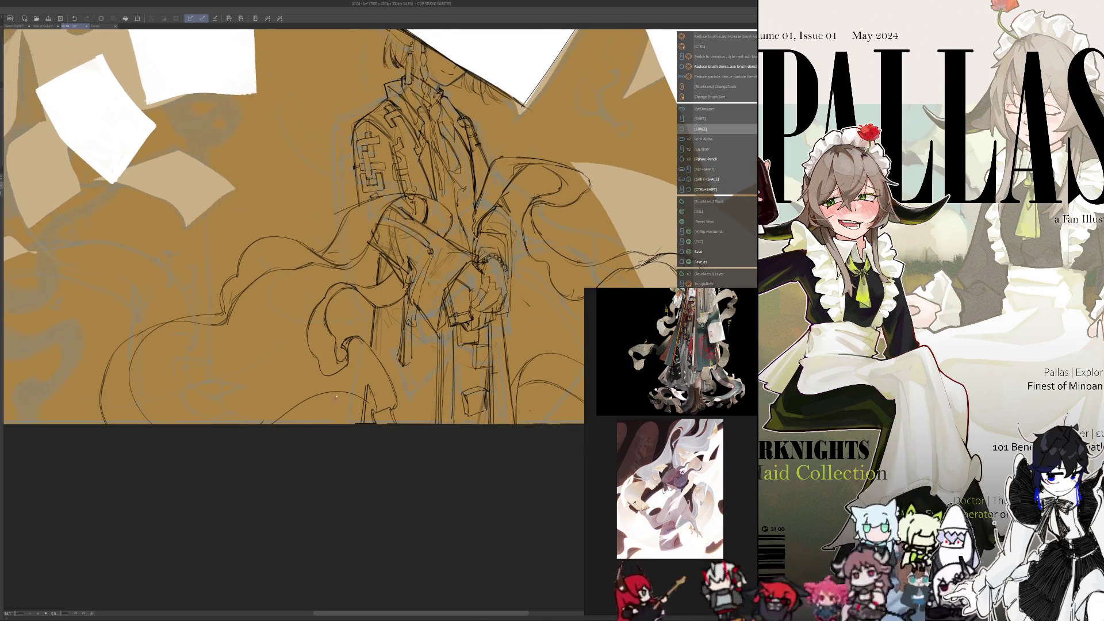
pyautogui.scroll(5, 356, 324)
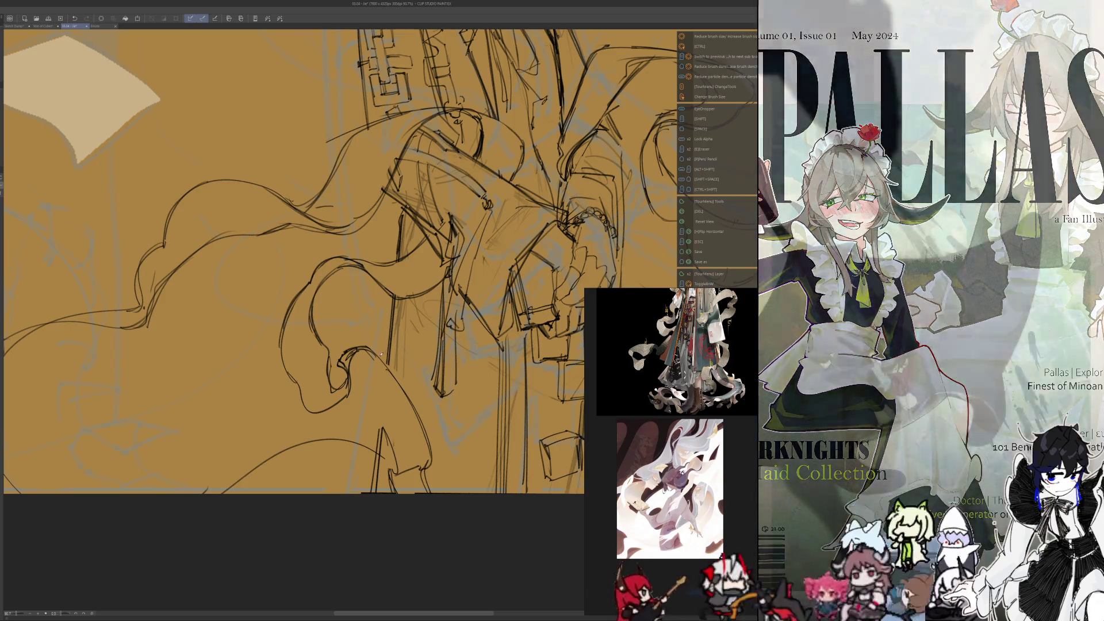
# Step: Draw two new fold lines on the lower robe
pyautogui.press('e')
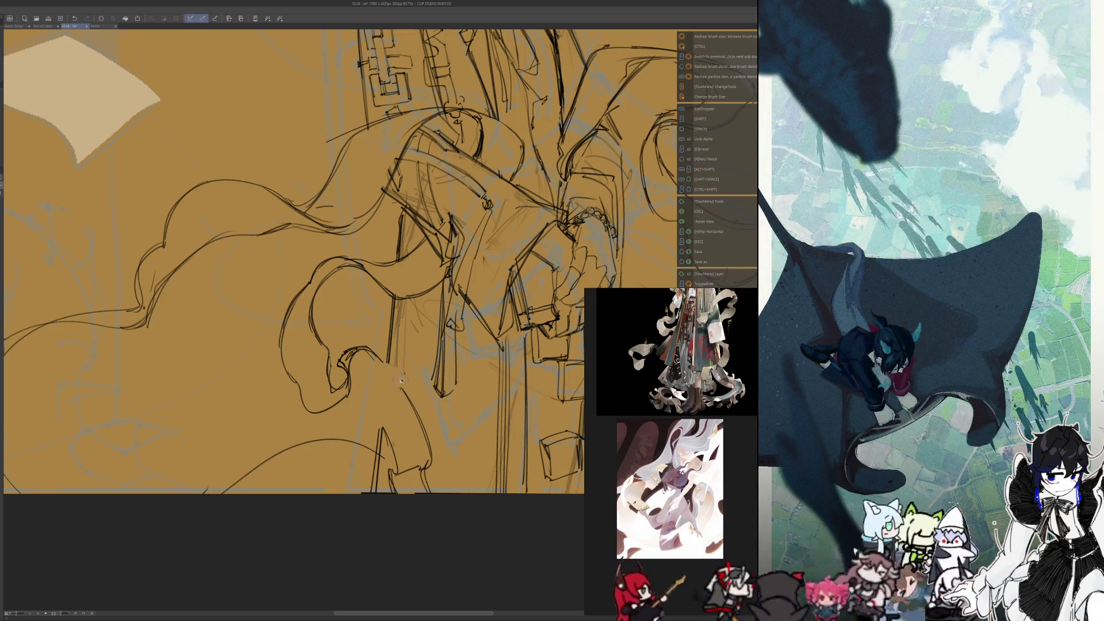
pyautogui.press('p')
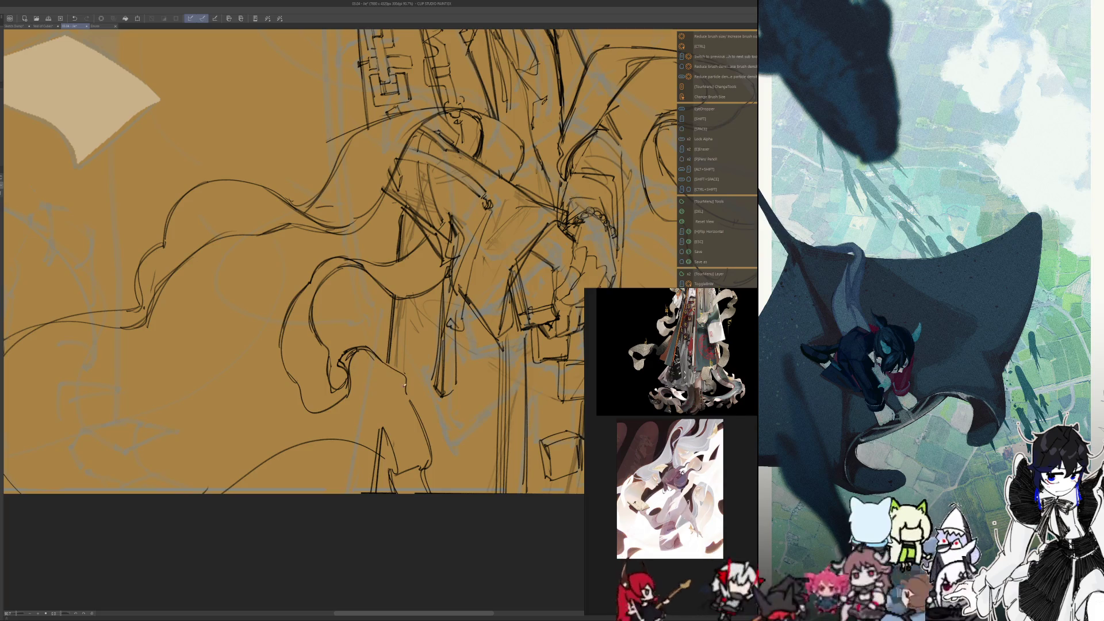
pyautogui.press('e')
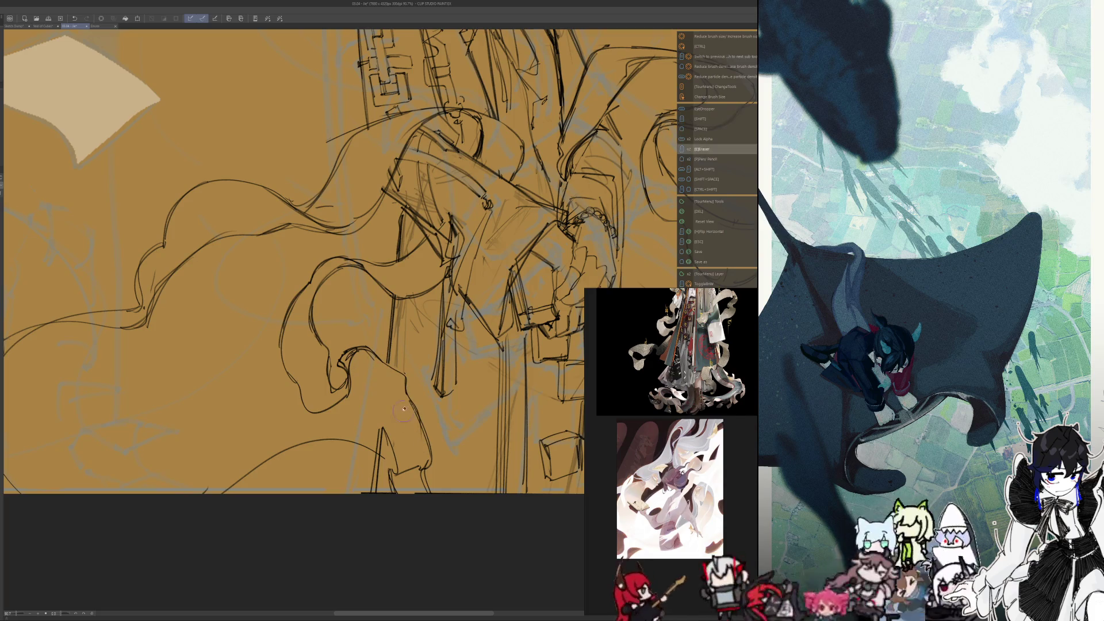
pyautogui.press('p')
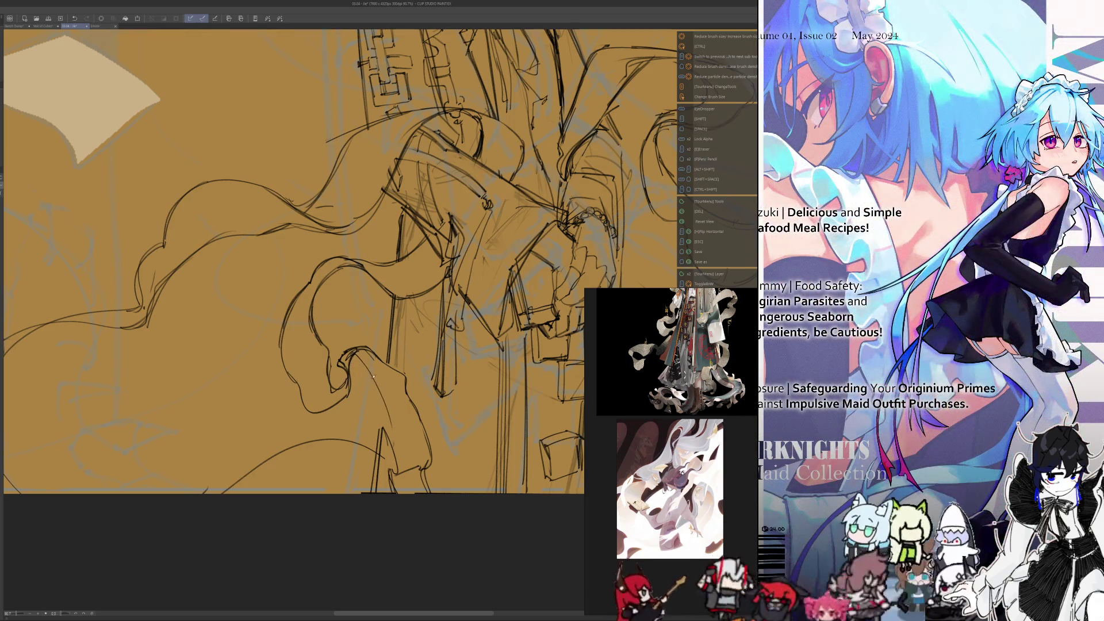
pyautogui.press('e')
pyautogui.press('p')
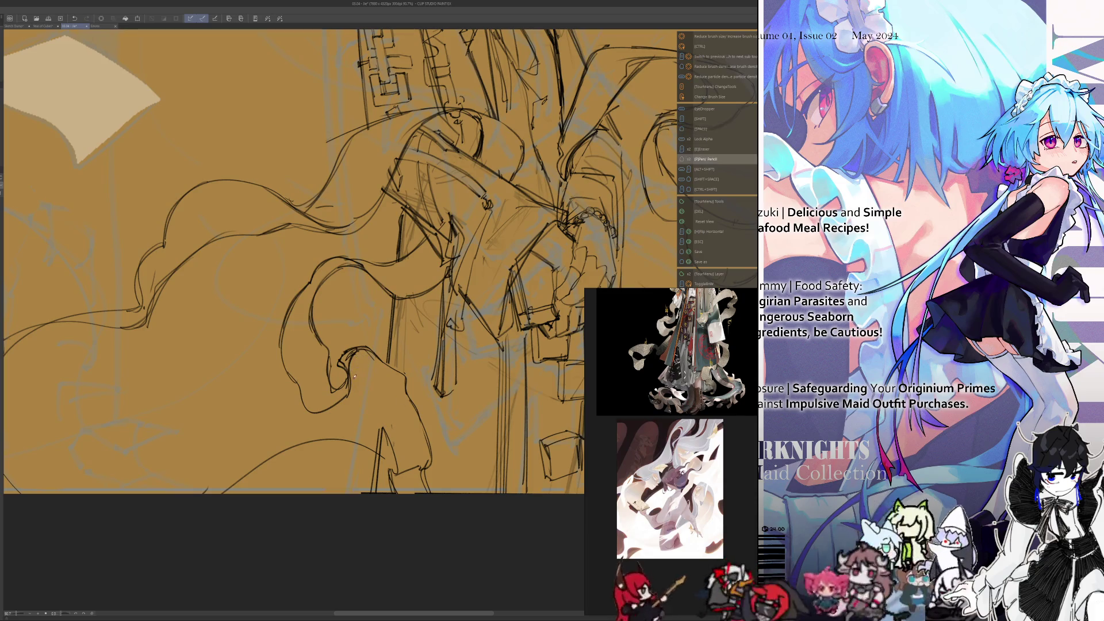
pyautogui.moveTo(362, 366); pyautogui.dragTo(392, 430)
pyautogui.moveTo(385, 380); pyautogui.dragTo(392, 463)
# Step: Erase the misplaced stroke and redraw the fold line with short added strokes
pyautogui.press('shift')
pyautogui.press('e')
pyautogui.press('p')
pyautogui.moveTo(389, 425); pyautogui.dragTo(396, 473)
pyautogui.moveTo(399, 463)
pyautogui.mouseDown()
pyautogui.moveTo(387, 411)
pyautogui.moveTo(387, 452)
pyautogui.mouseUp()
pyautogui.press('e')
pyautogui.press('p')
pyautogui.moveTo(393, 399); pyautogui.dragTo(384, 453)
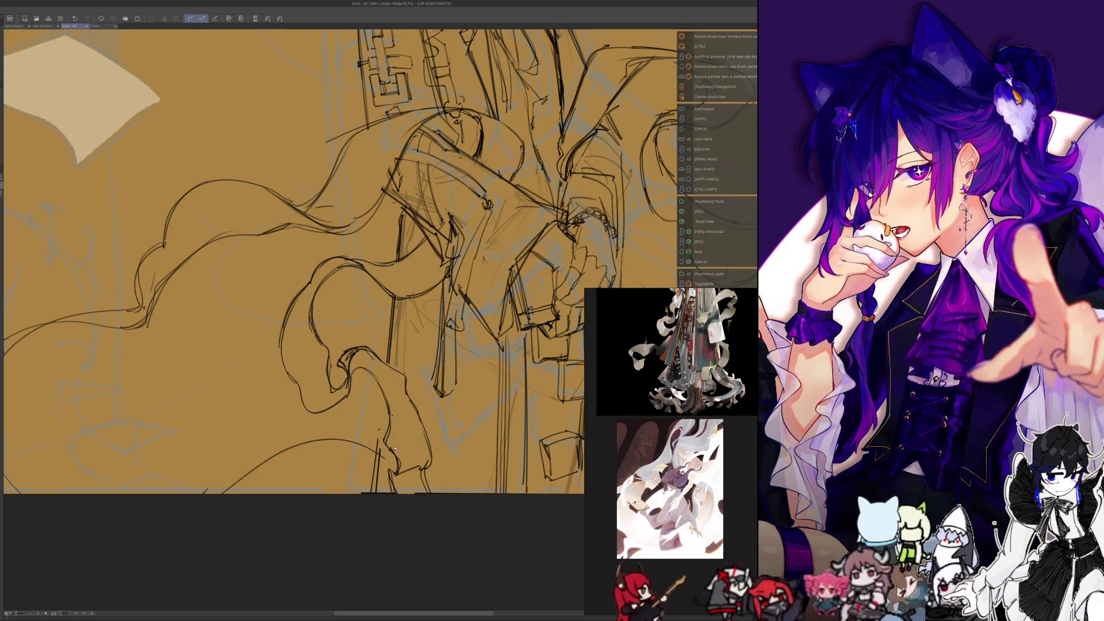
# Step: Add new strokes along the lower robe folds and mirror the view to check
pyautogui.press('p')
pyautogui.press('e')
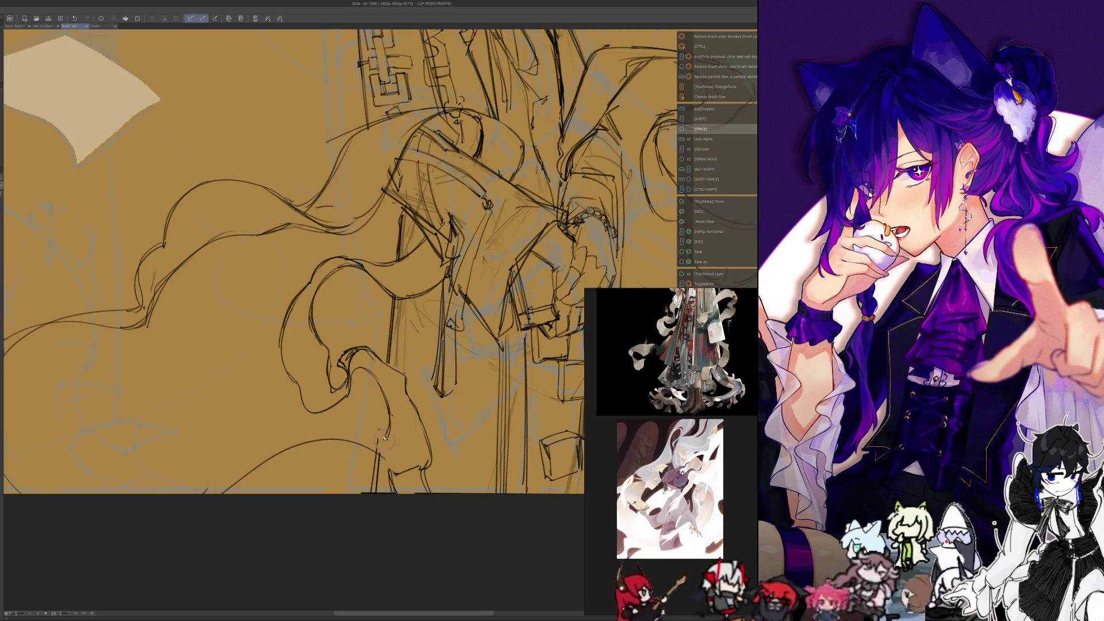
pyautogui.press('p')
pyautogui.moveTo(390, 418); pyautogui.dragTo(413, 466)
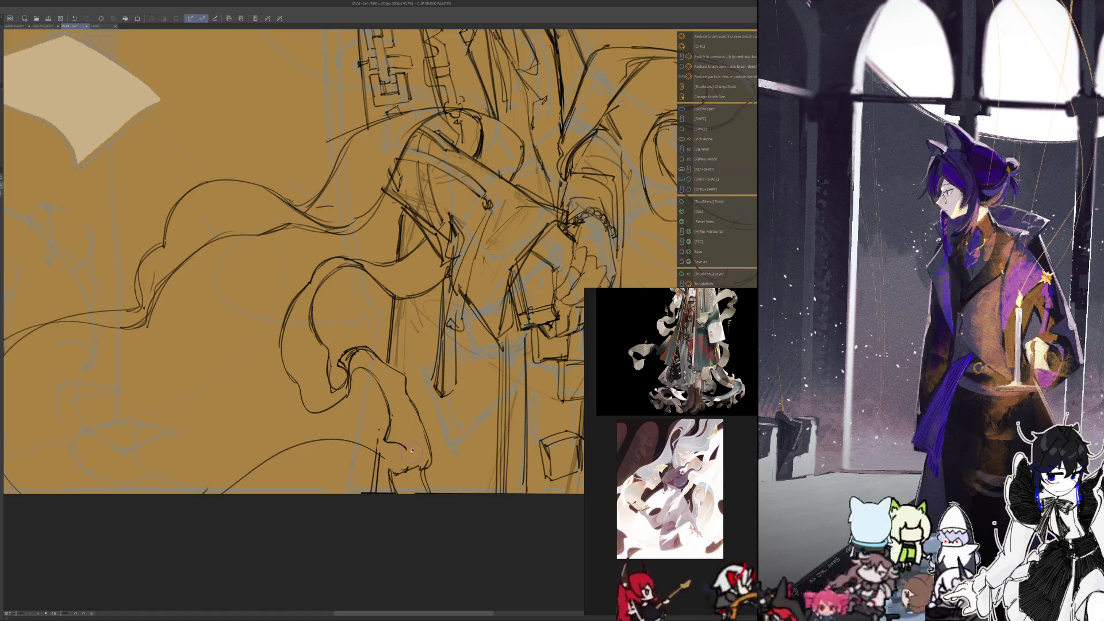
pyautogui.press('space')
pyautogui.press('p')
pyautogui.press('space')
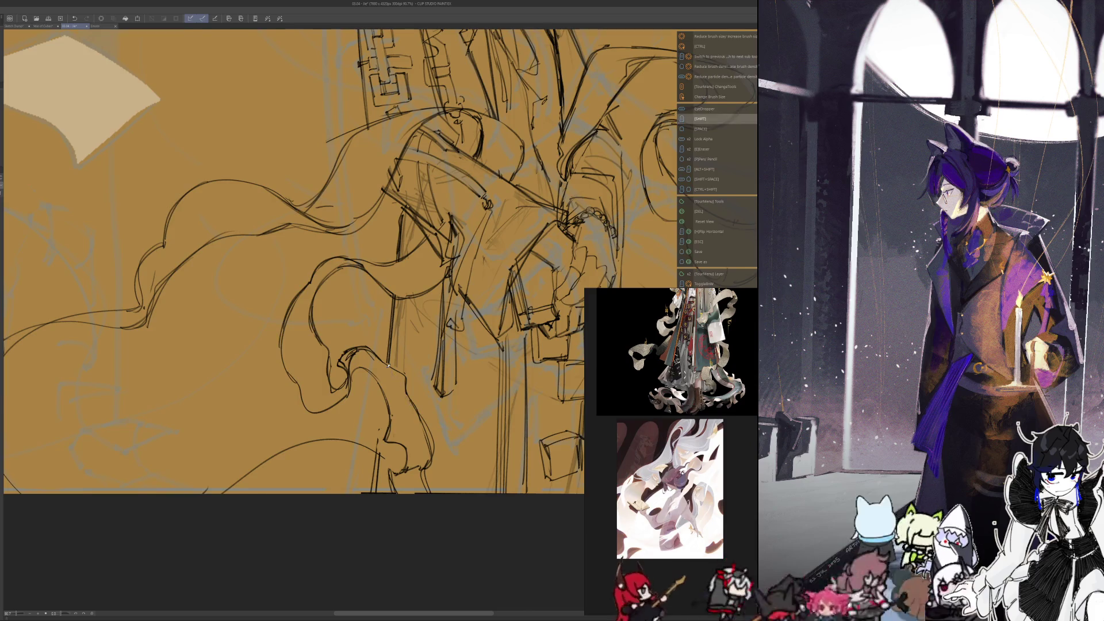
pyautogui.press('h')
# Step: Erase the old rough fold lines on the lower robe
pyautogui.press('e')
pyautogui.press('space')
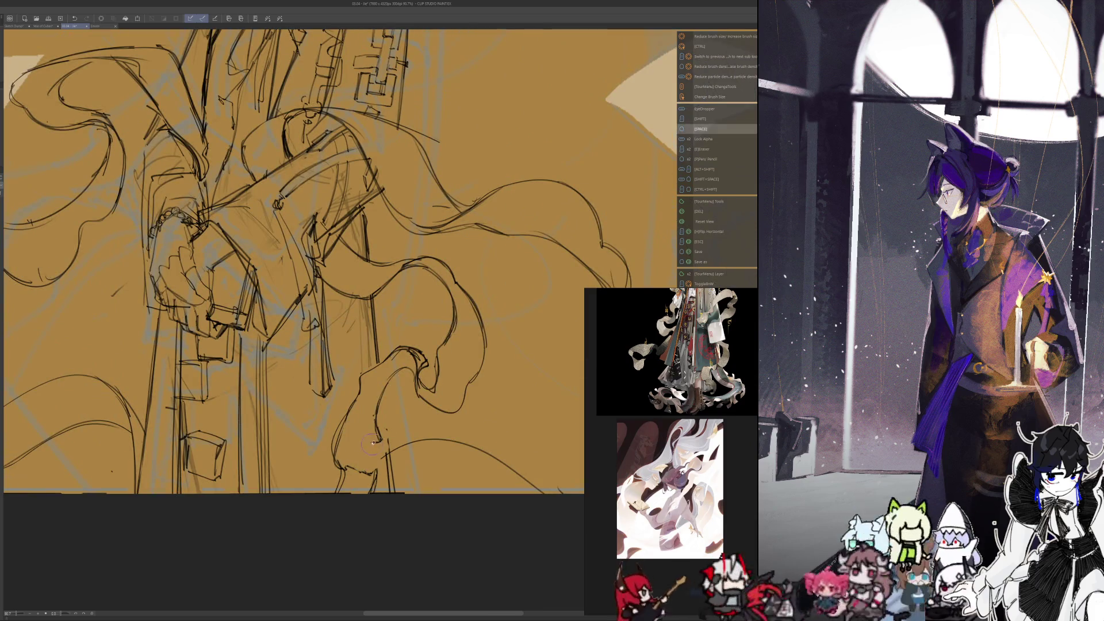
pyautogui.press('p')
pyautogui.press('space')
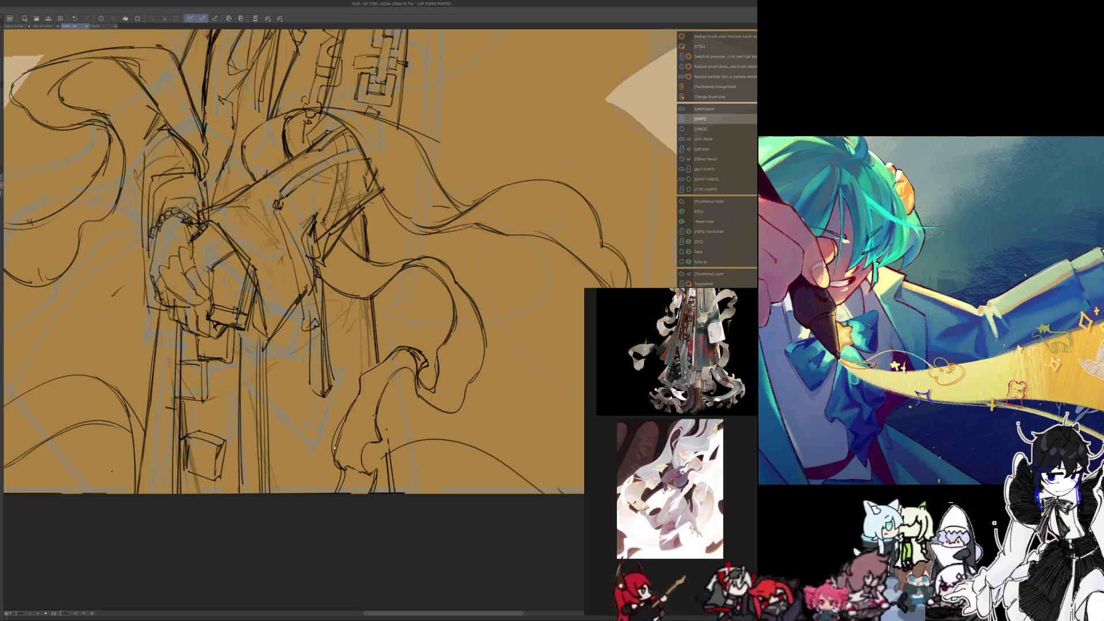
pyautogui.press('e')
pyautogui.moveTo(337, 463)
pyautogui.mouseDown()
pyautogui.moveTo(351, 402)
pyautogui.moveTo(339, 471)
pyautogui.moveTo(339, 458)
pyautogui.mouseUp()
# Step: Add a short replacement fold stroke to the lower robe
pyautogui.press('space')
pyautogui.press('p')
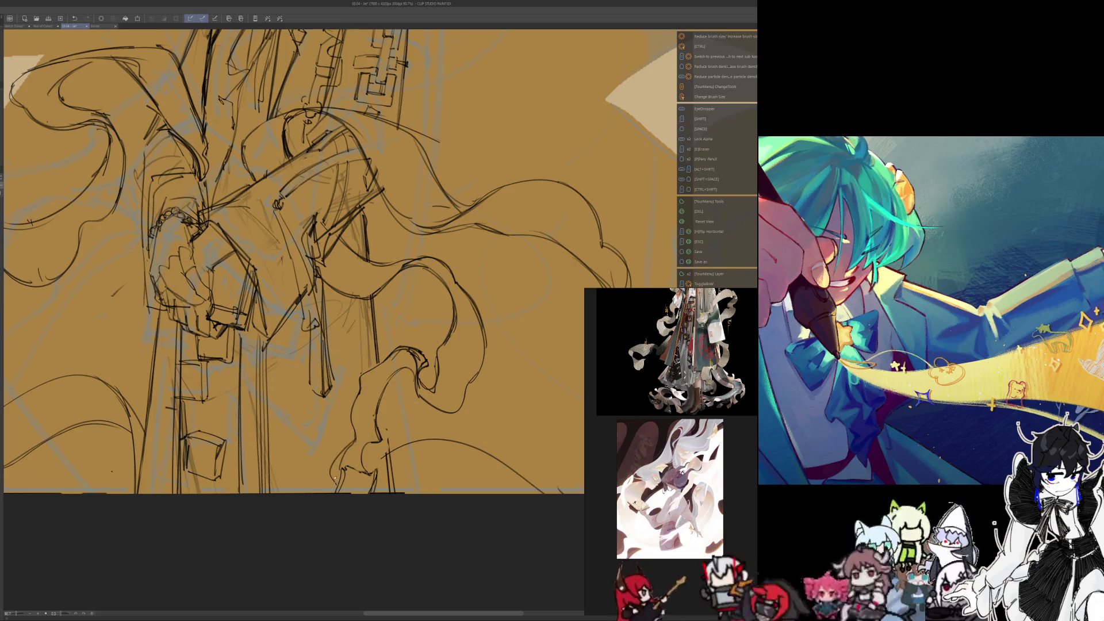
pyautogui.press('e')
pyautogui.press('space')
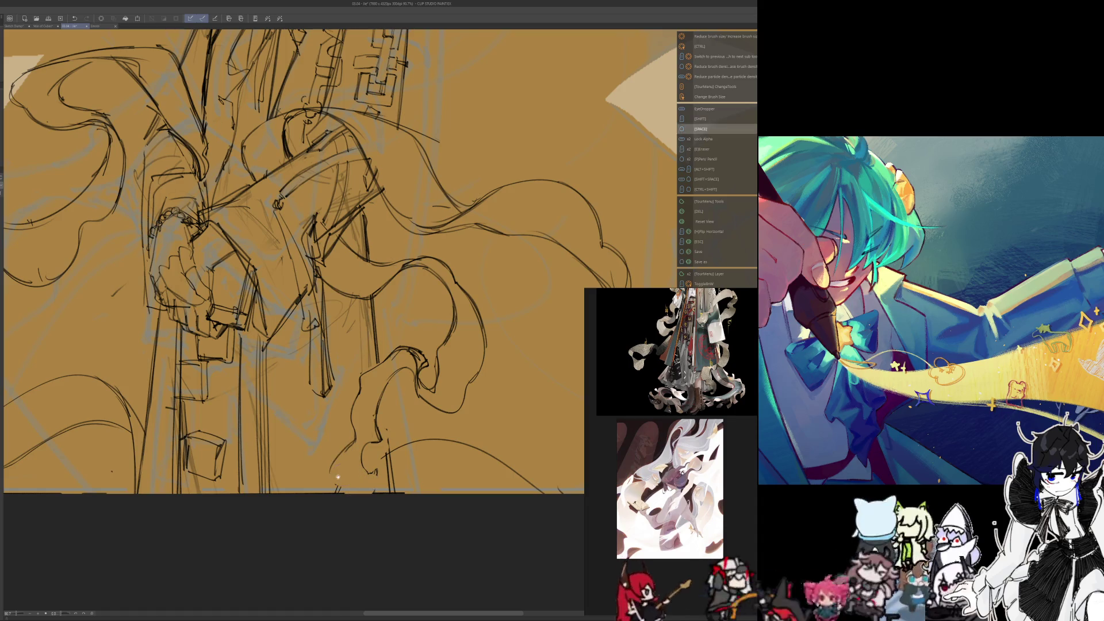
pyautogui.press('p')
pyautogui.moveTo(344, 452)
pyautogui.mouseDown()
pyautogui.moveTo(334, 492)
pyautogui.moveTo(322, 403)
pyautogui.mouseUp()
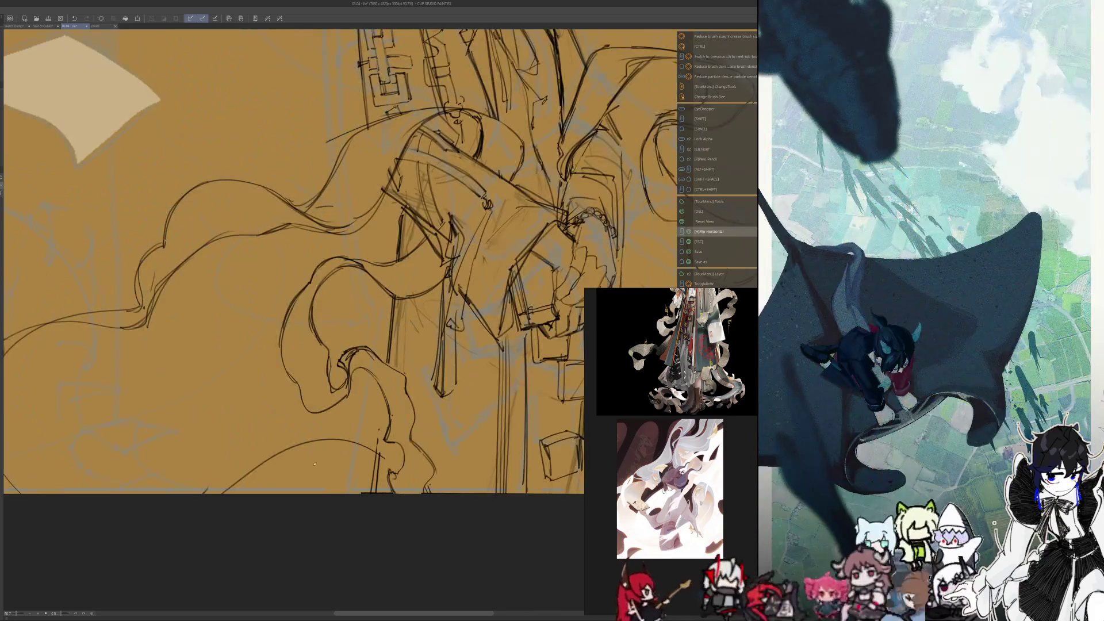
pyautogui.scroll(-5, 311, 402)
# Step: Zoom into the lower cloth and touch up line bits along its lower edge
pyautogui.moveTo(310, 515); pyautogui.dragTo(303, 499)
pyautogui.scroll(4, 302, 499)
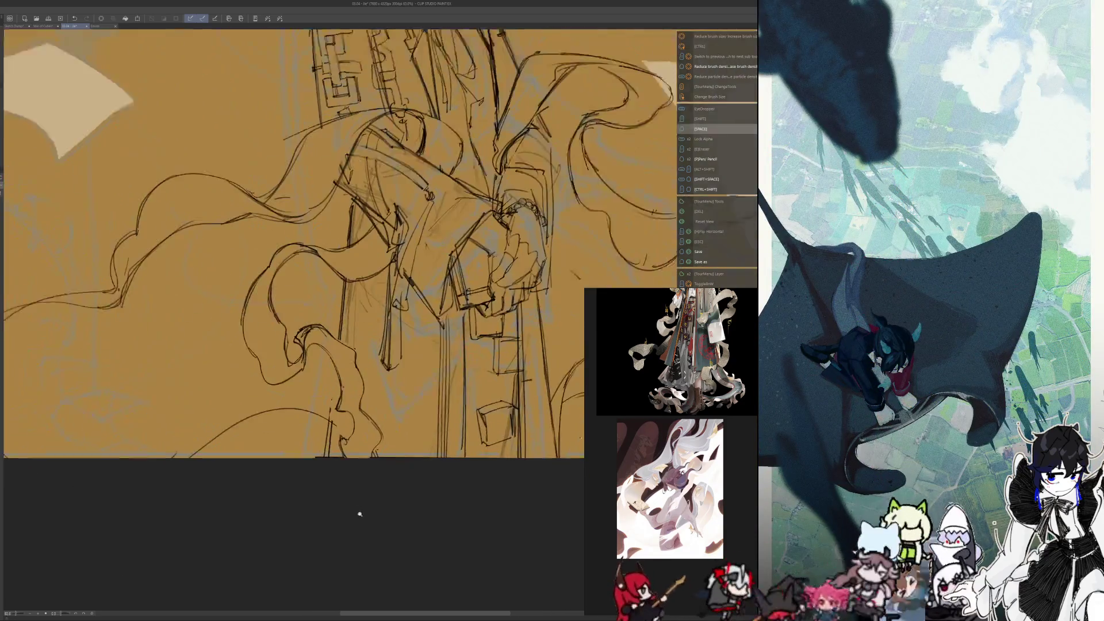
pyautogui.press('e')
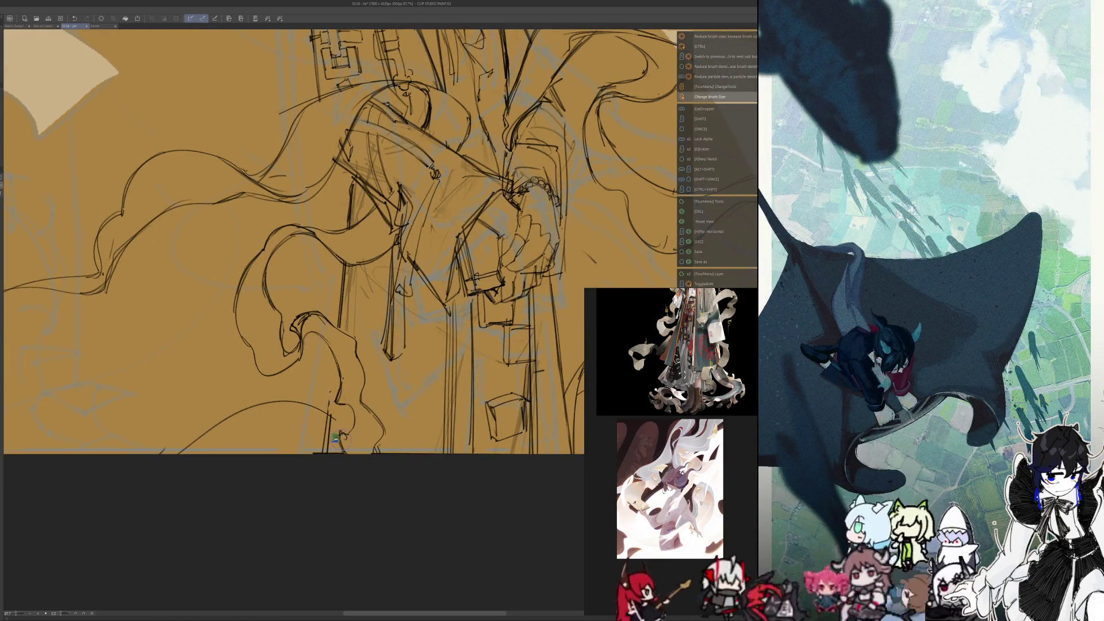
pyautogui.moveTo(336, 436)
pyautogui.mouseDown()
pyautogui.moveTo(347, 441)
pyautogui.moveTo(346, 431)
pyautogui.moveTo(342, 450)
pyautogui.moveTo(377, 422)
pyautogui.mouseUp()
pyautogui.press('p')
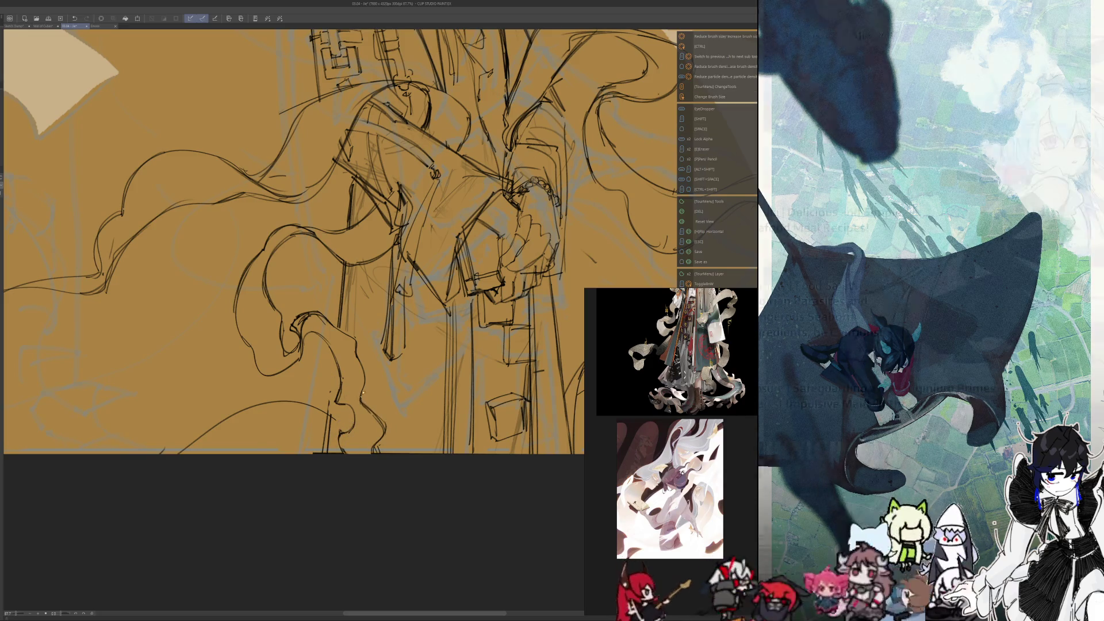
# Step: Erase rough bits on the lower cloth and redraw the curling edge darker
pyautogui.press('e')
pyautogui.moveTo(377, 416); pyautogui.dragTo(358, 393)
pyautogui.moveTo(362, 375); pyautogui.dragTo(360, 361)
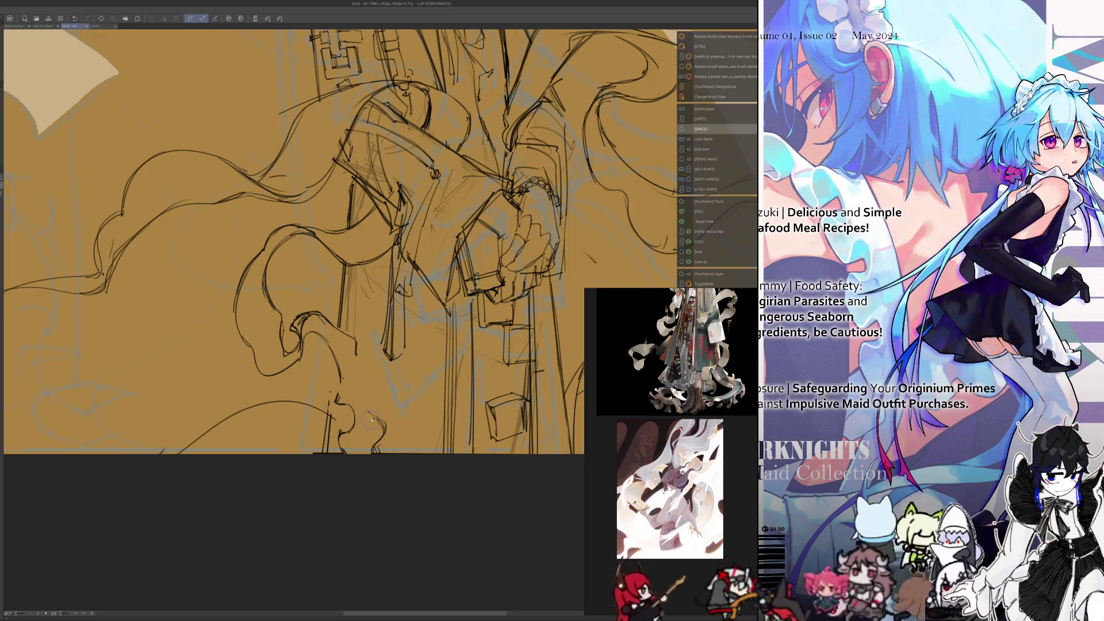
pyautogui.press('p')
pyautogui.moveTo(376, 418)
pyautogui.mouseDown()
pyautogui.moveTo(347, 401)
pyautogui.moveTo(355, 338)
pyautogui.mouseUp()
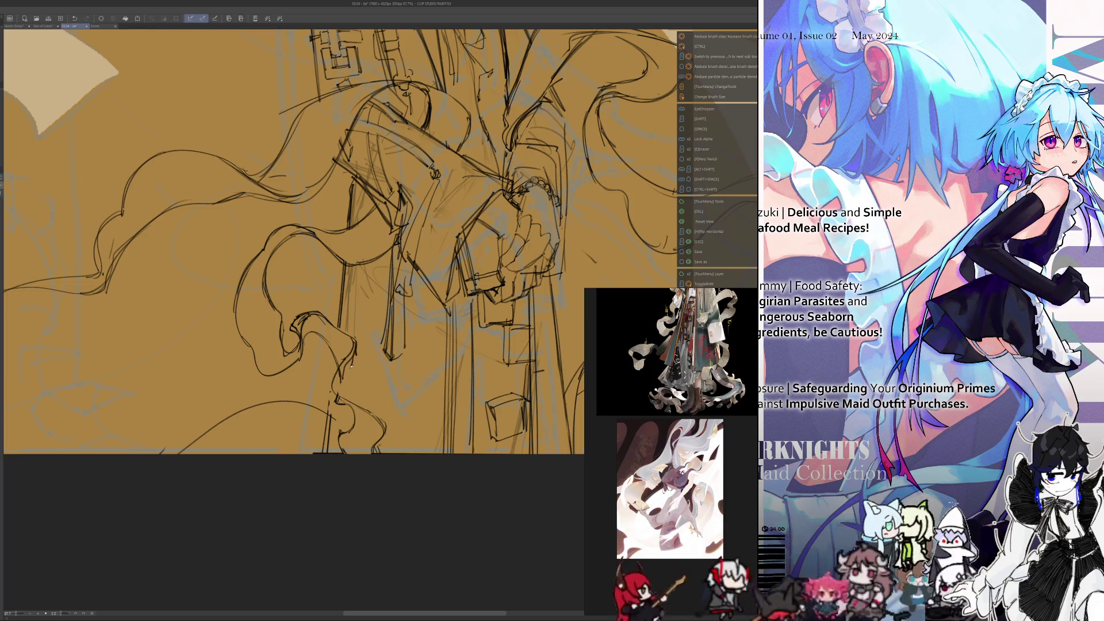
# Step: Add several new pencil strokes and a short line to the cloth fold
pyautogui.press('p')
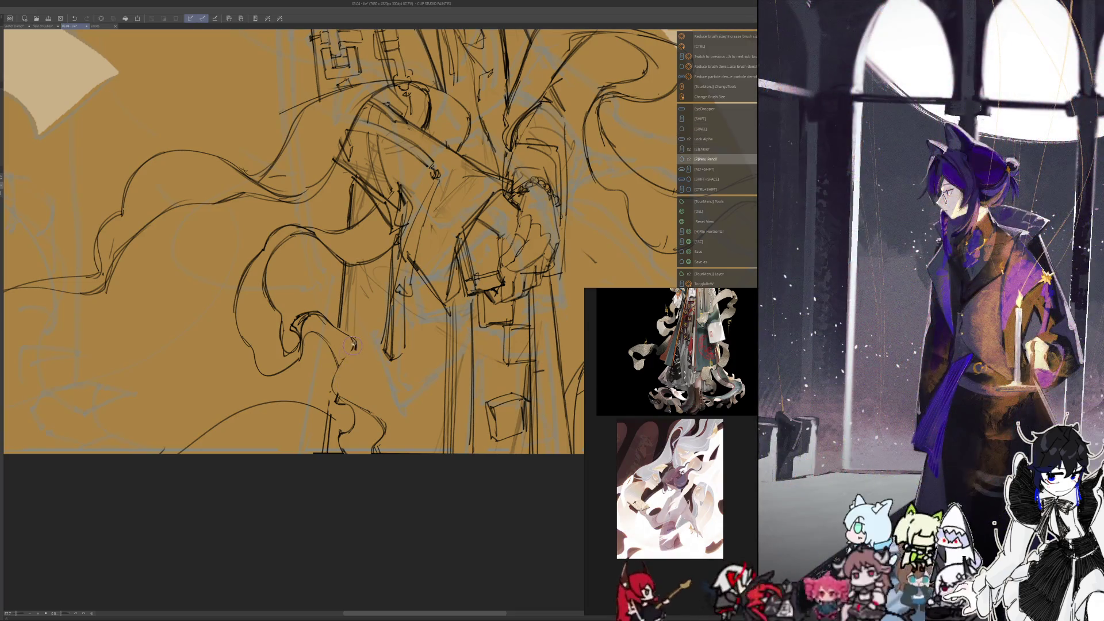
pyautogui.moveTo(353, 345); pyautogui.dragTo(339, 396)
pyautogui.moveTo(343, 357)
pyautogui.mouseDown()
pyautogui.moveTo(325, 404)
pyautogui.moveTo(339, 405)
pyautogui.mouseUp()
pyautogui.press('e')
pyautogui.press('space')
pyautogui.press('p')
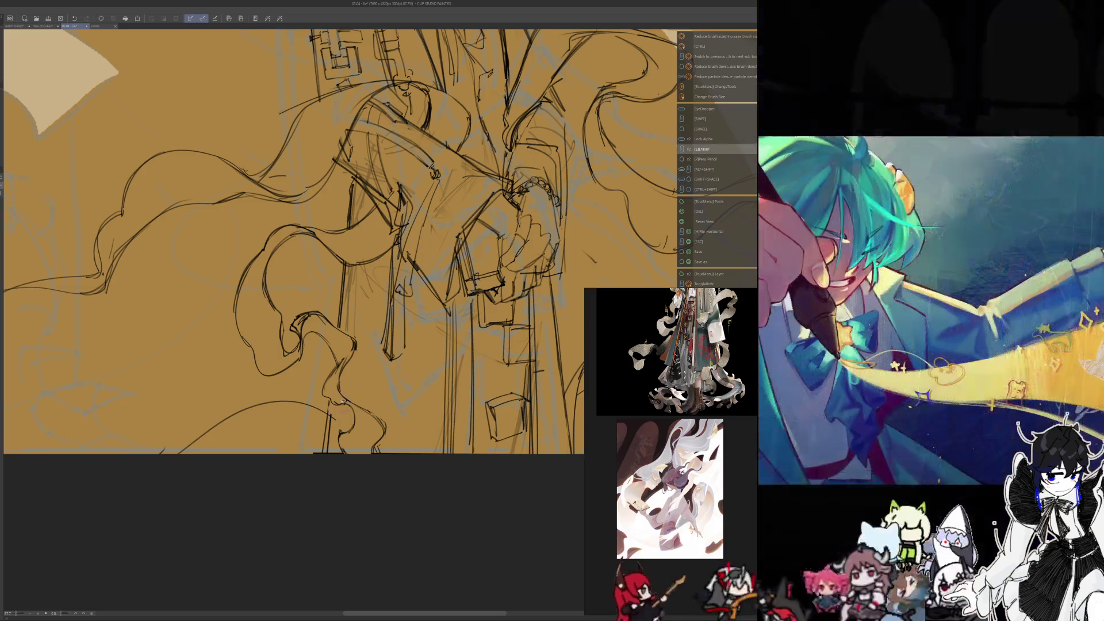
pyautogui.press('e')
pyautogui.press('p')
pyautogui.moveTo(330, 399); pyautogui.dragTo(349, 403)
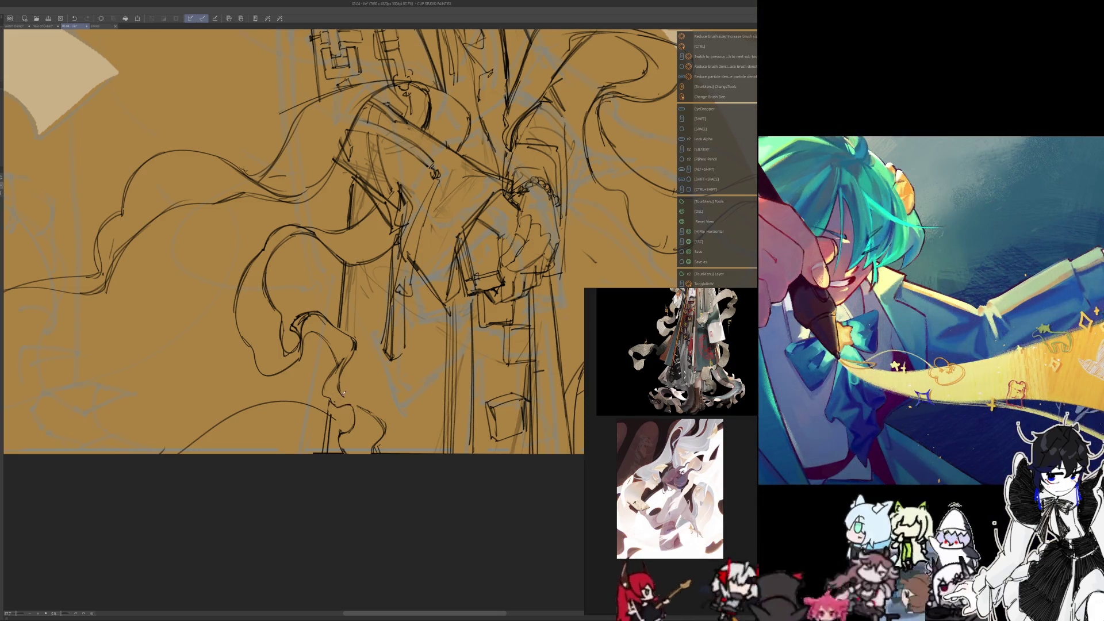
# Step: Mirror the view to check proportions, make small fixes, then flip it back
pyautogui.press('h')
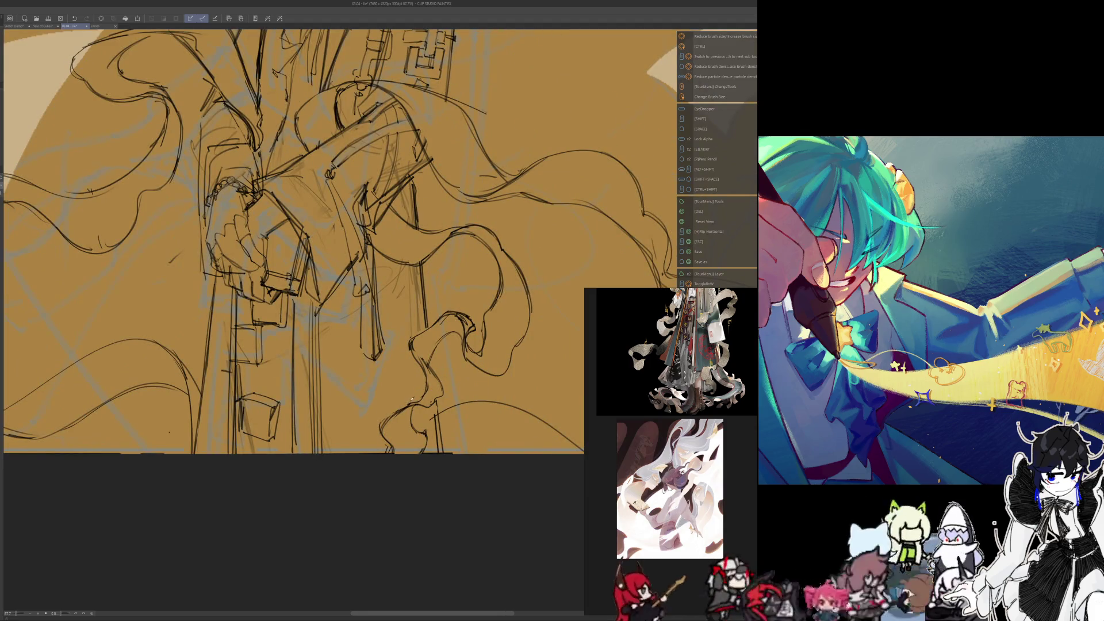
pyautogui.press('e')
pyautogui.press('p')
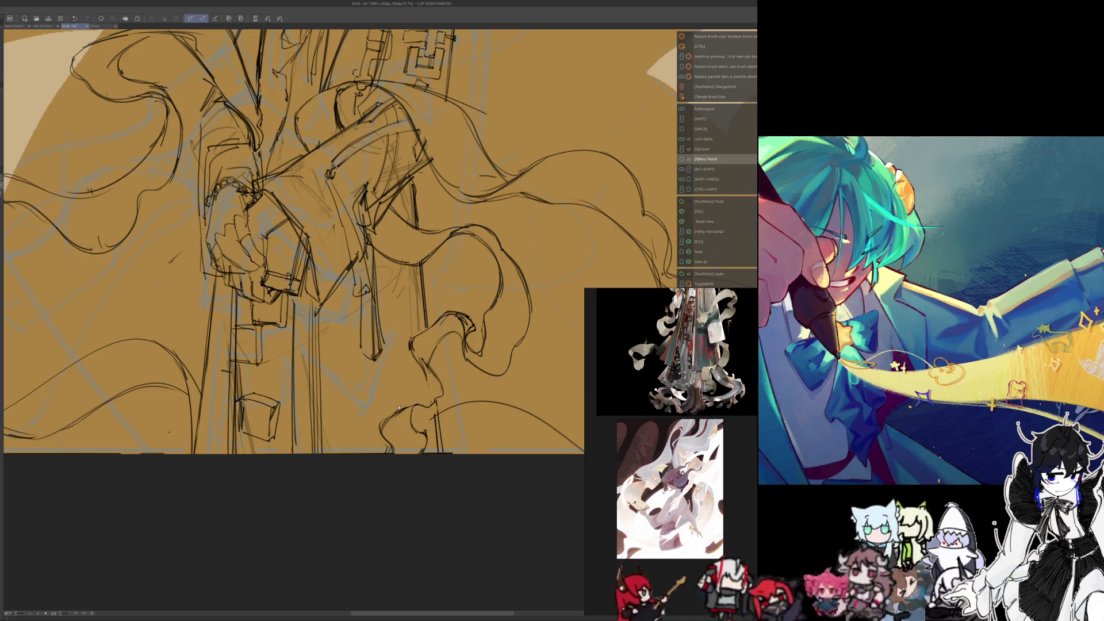
pyautogui.press('shift')
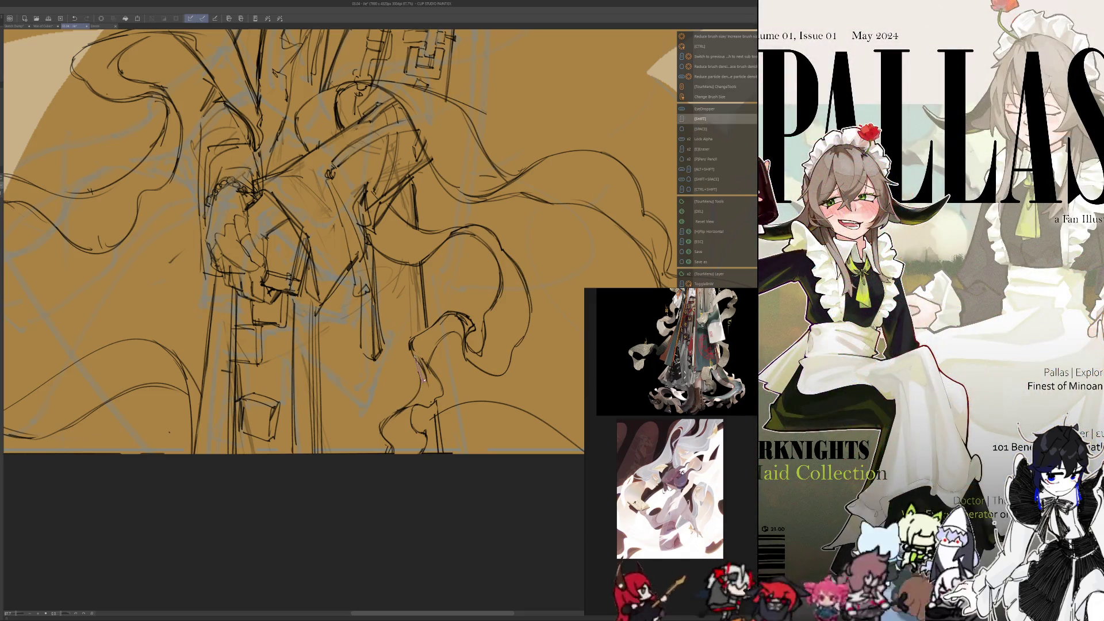
pyautogui.press('e')
pyautogui.press('p')
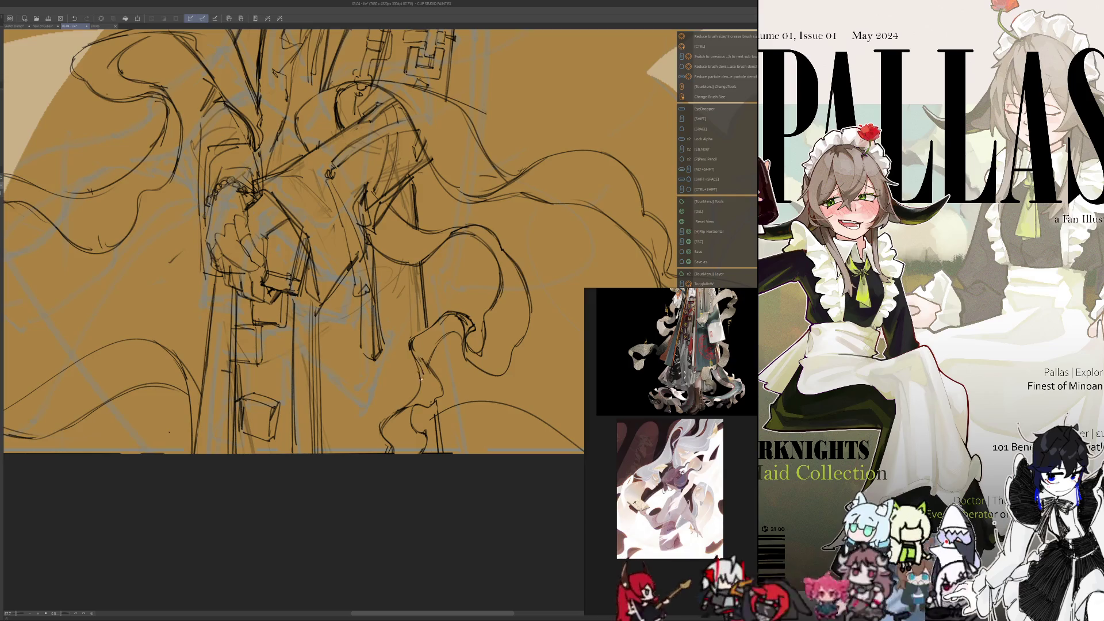
pyautogui.press('h')
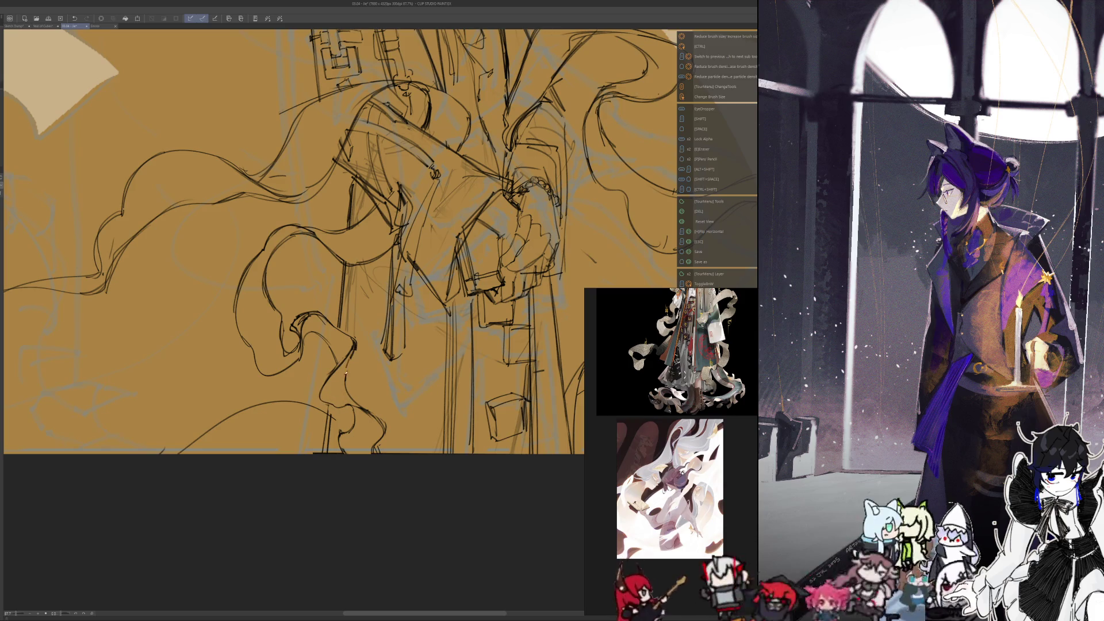
# Step: Mirror the view again for small eraser touch-ups, then zoom out
pyautogui.press('h')
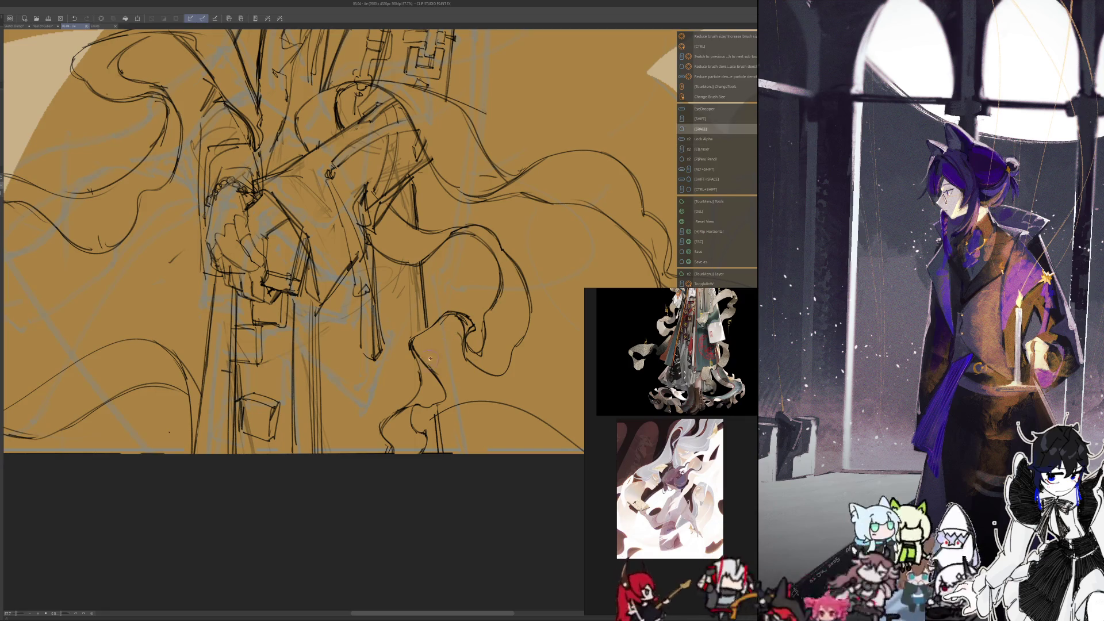
pyautogui.press('e')
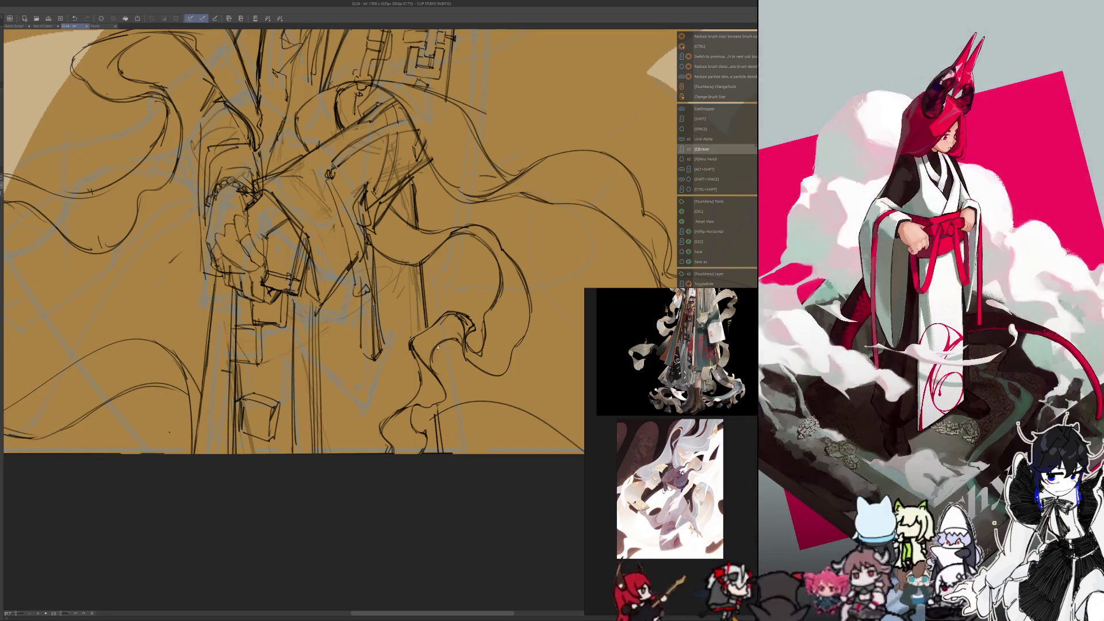
pyautogui.press('space')
pyautogui.press('p')
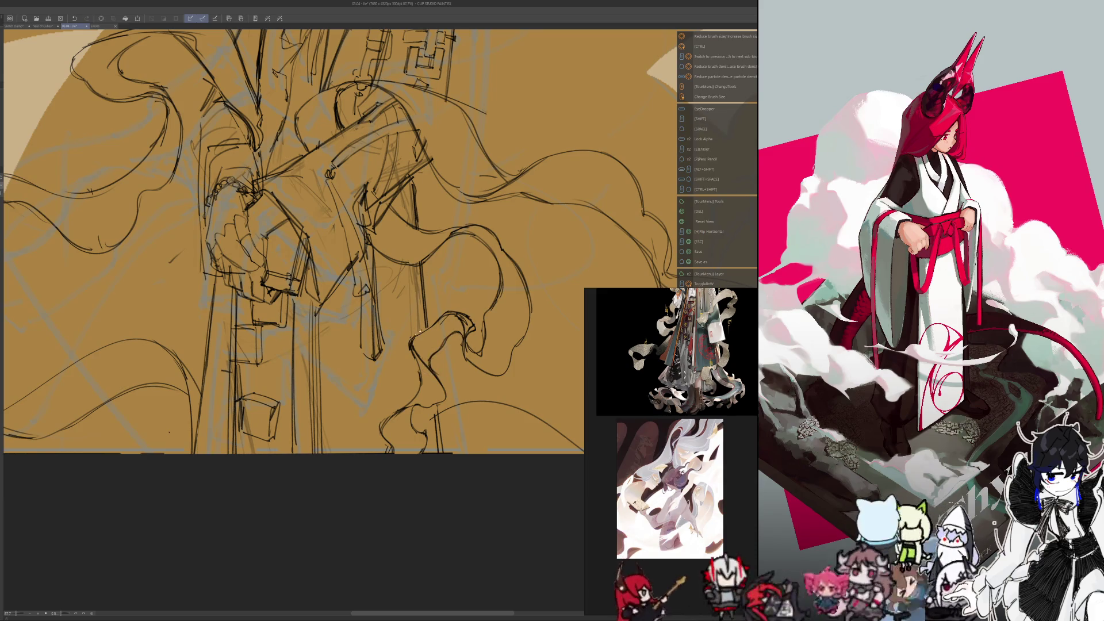
pyautogui.press('e')
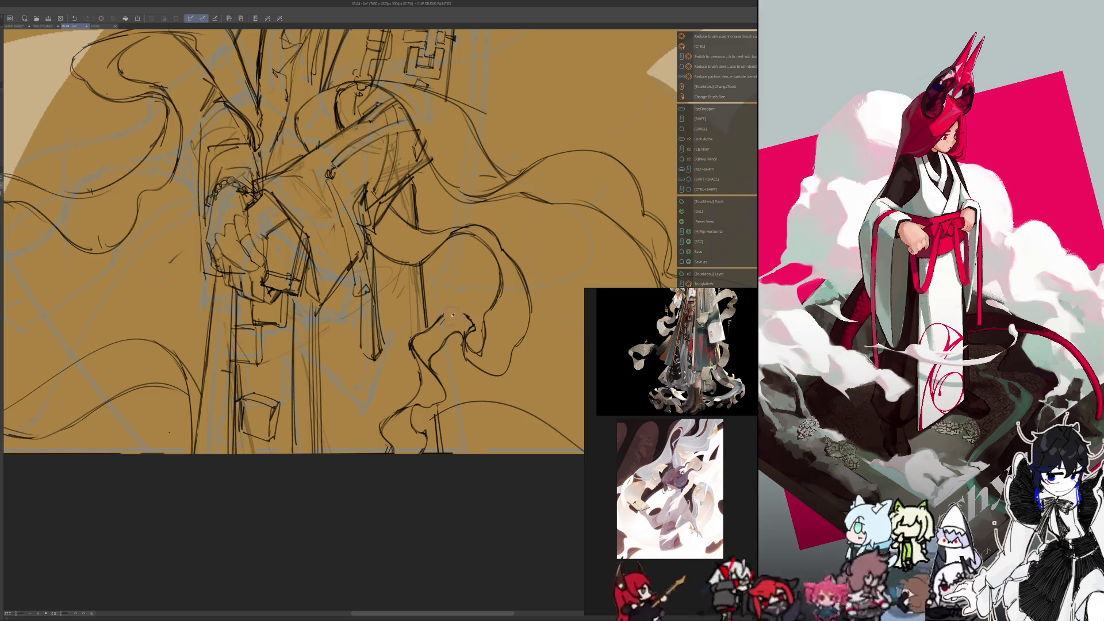
pyautogui.press('space')
pyautogui.press('p')
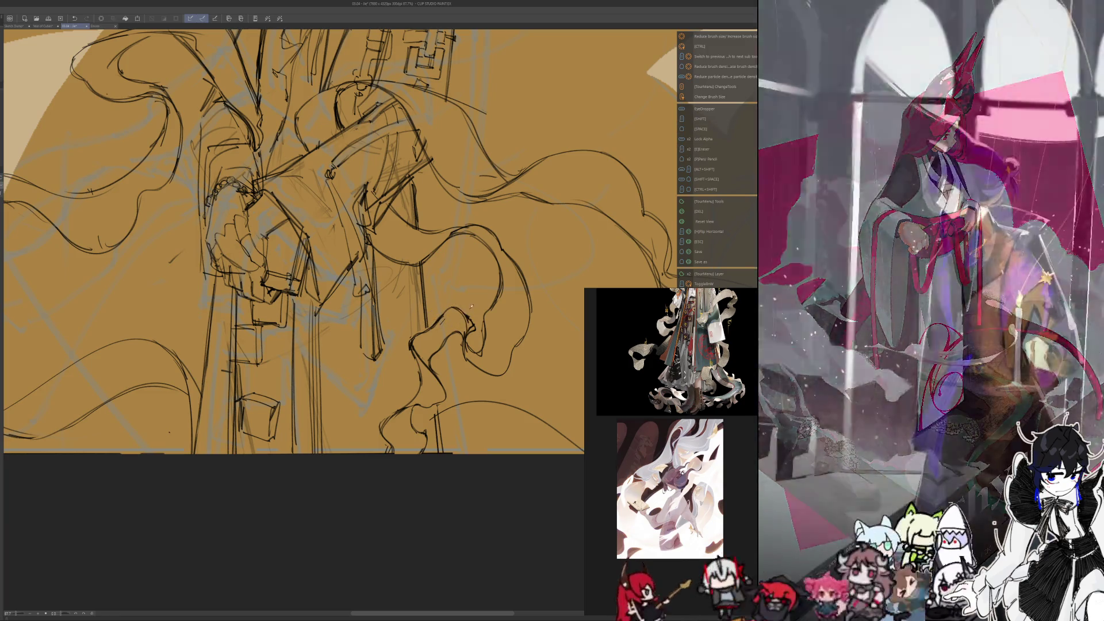
pyautogui.scroll(-5, 410, 363)
pyautogui.scroll(-2, 353, 477)
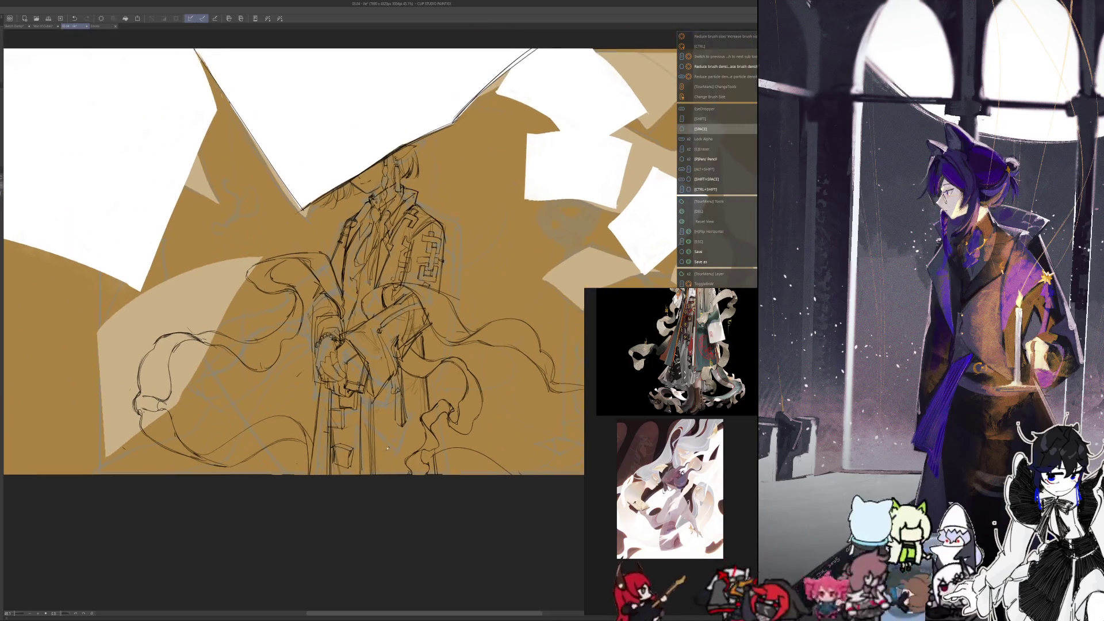
pyautogui.scroll(-3, 401, 498)
pyautogui.scroll(2, 380, 525)
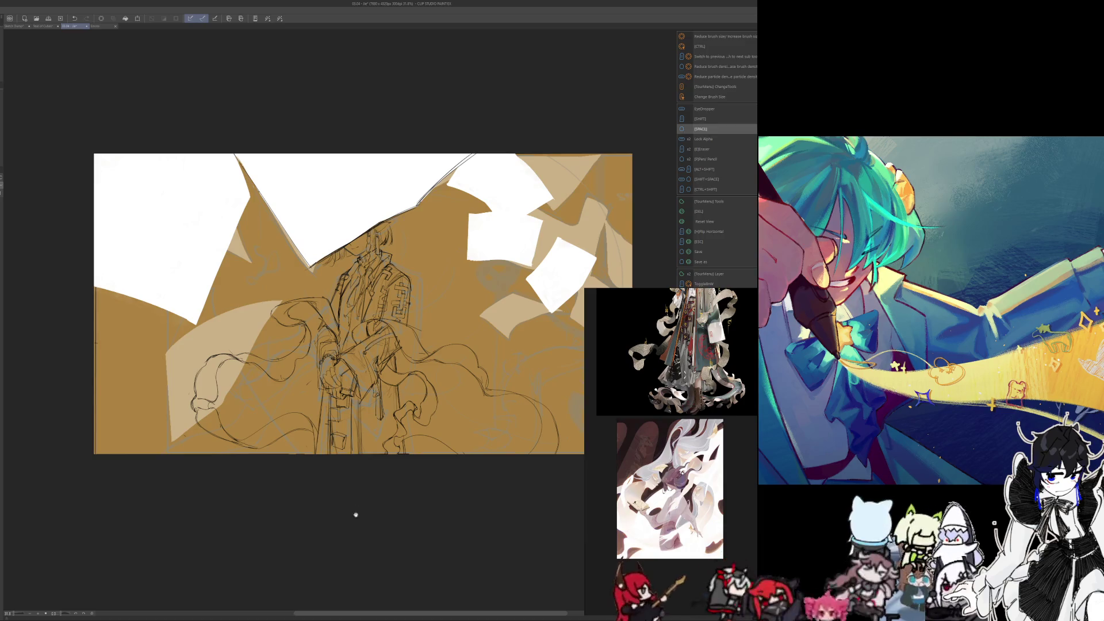
pyautogui.moveTo(355, 516)
pyautogui.mouseDown()
pyautogui.moveTo(437, 521)
pyautogui.moveTo(432, 512)
pyautogui.mouseUp()
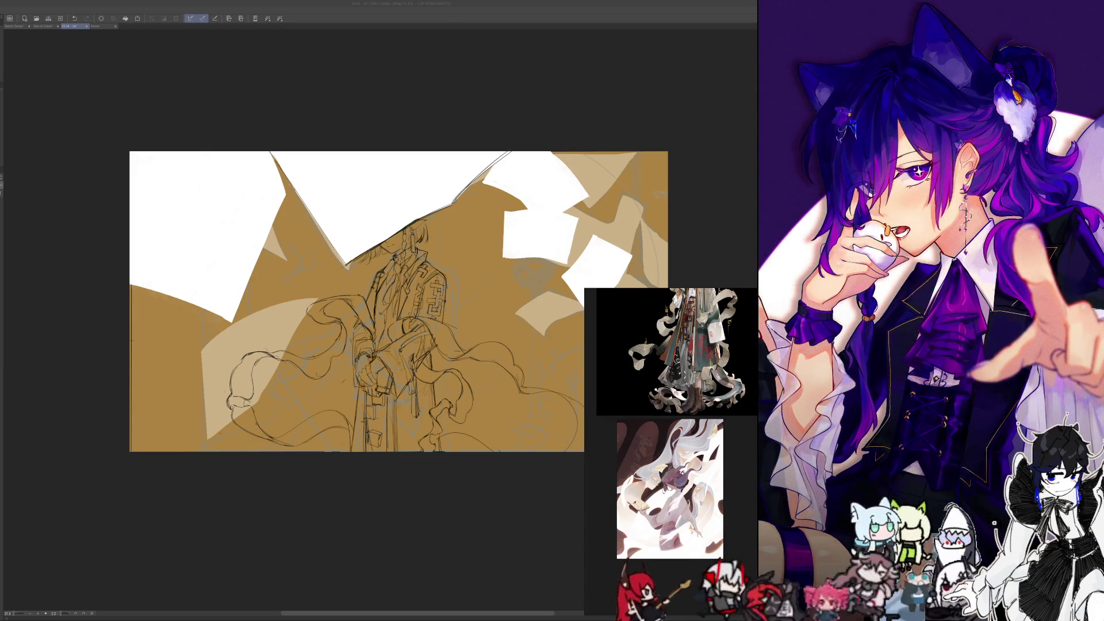
pyautogui.scroll(3, 394, 445)
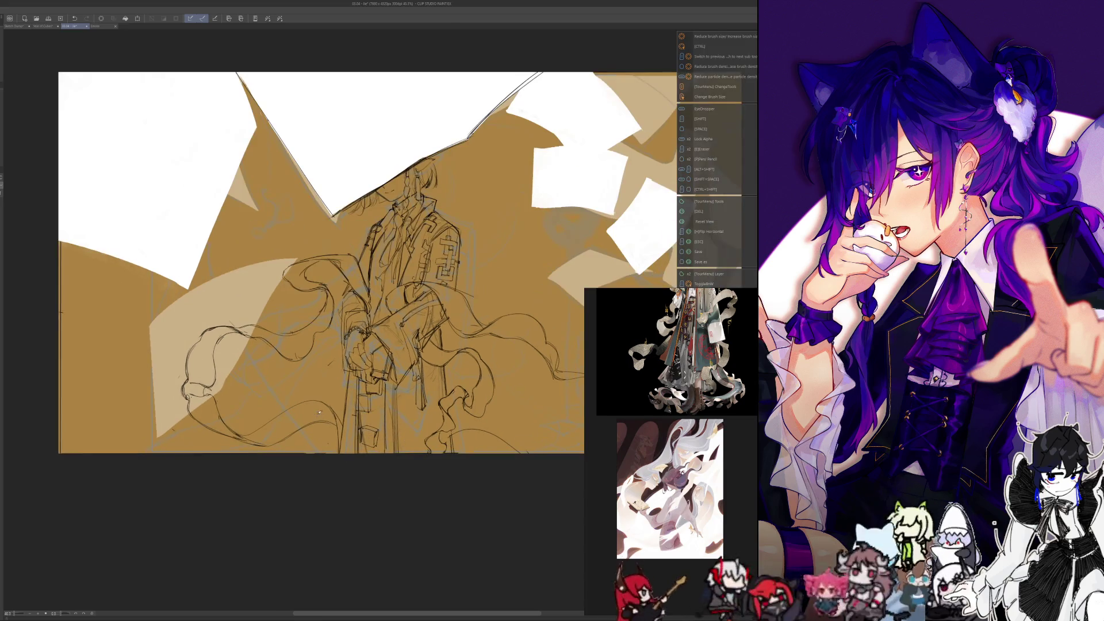
pyautogui.scroll(-2, 319, 412)
pyautogui.scroll(-1, 319, 412)
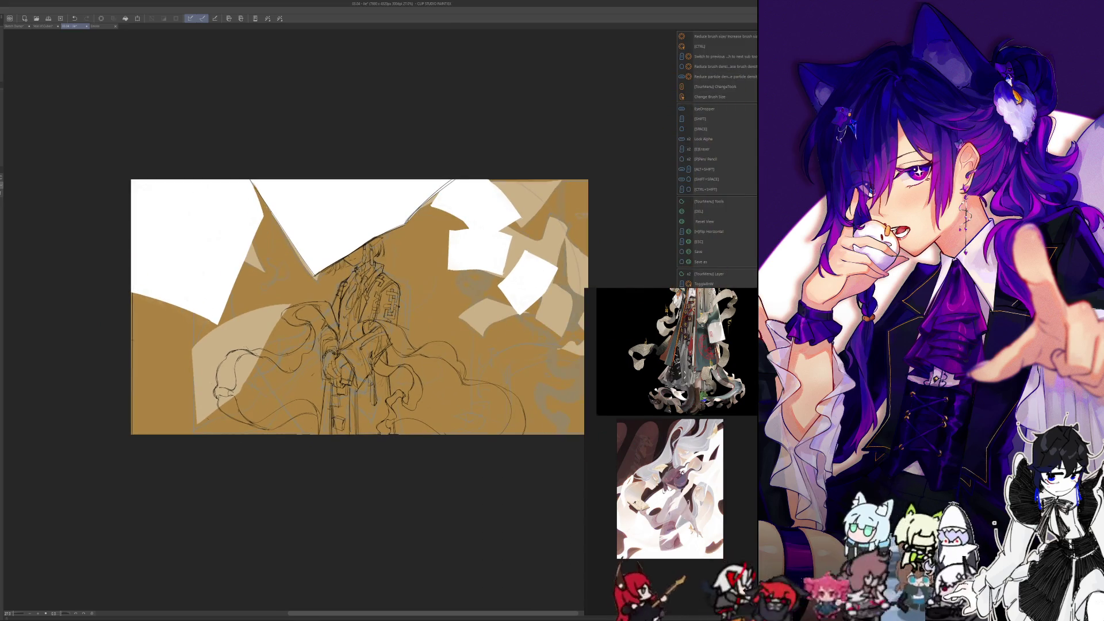
pyautogui.scroll(1, 344, 419)
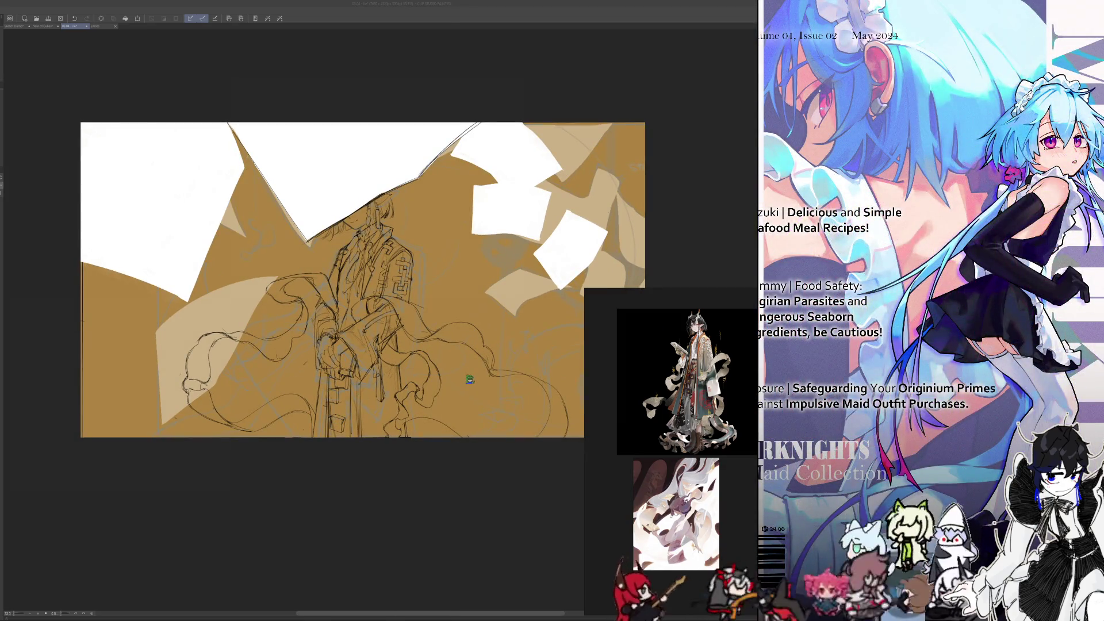
# Step: Zoom in and draw curving pencil strokes across the flowing cloth by the hands
pyautogui.scroll(3, 244, 466)
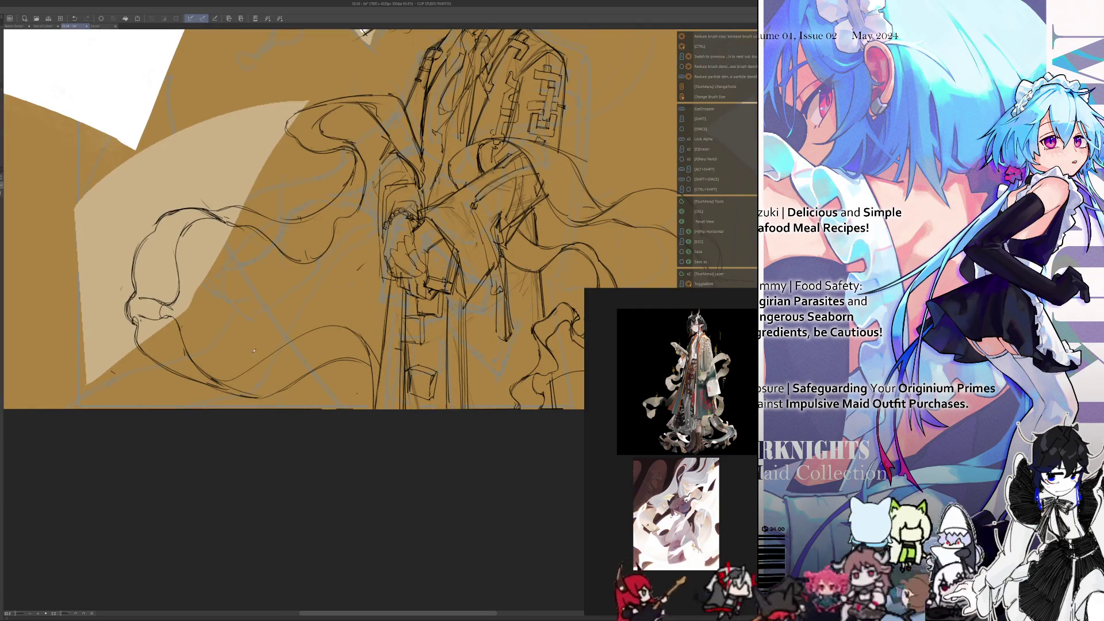
pyautogui.press('e')
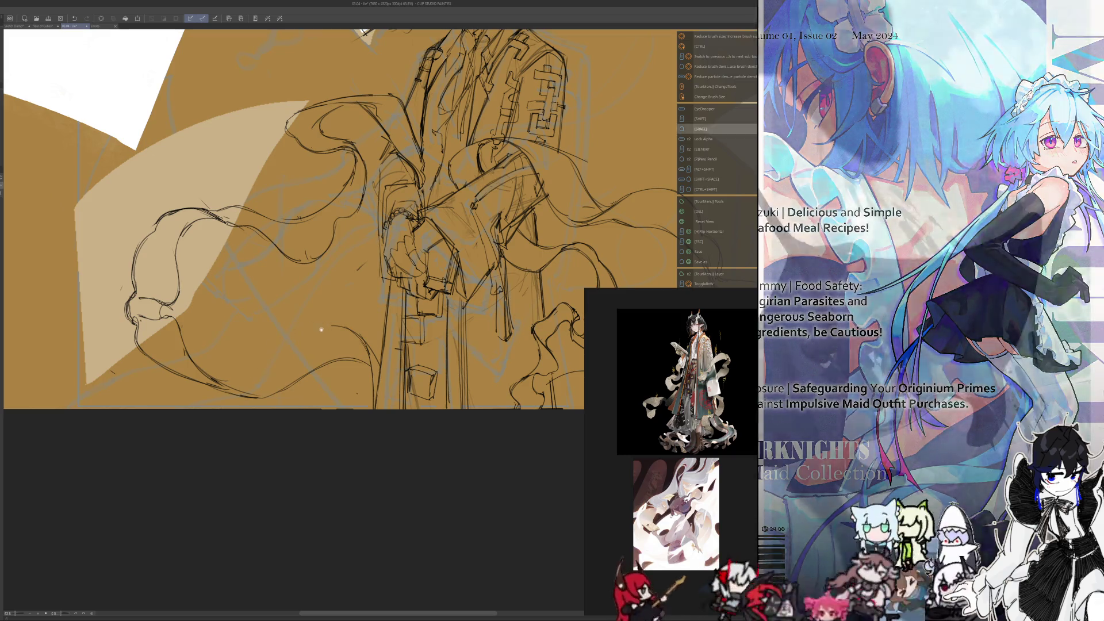
pyautogui.press('p')
pyautogui.moveTo(342, 325)
pyautogui.mouseDown()
pyautogui.moveTo(217, 381)
pyautogui.moveTo(311, 347)
pyautogui.mouseUp()
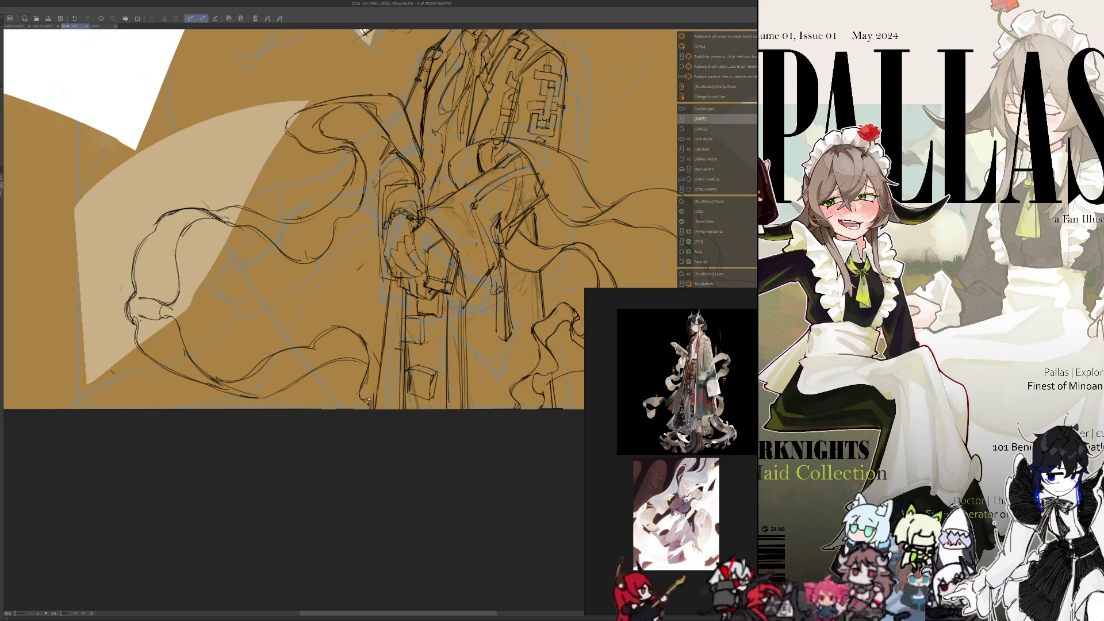
# Step: Mirror the view to check, restore it, then erase and redraw small strokes in the lower cloth folds
pyautogui.press('p')
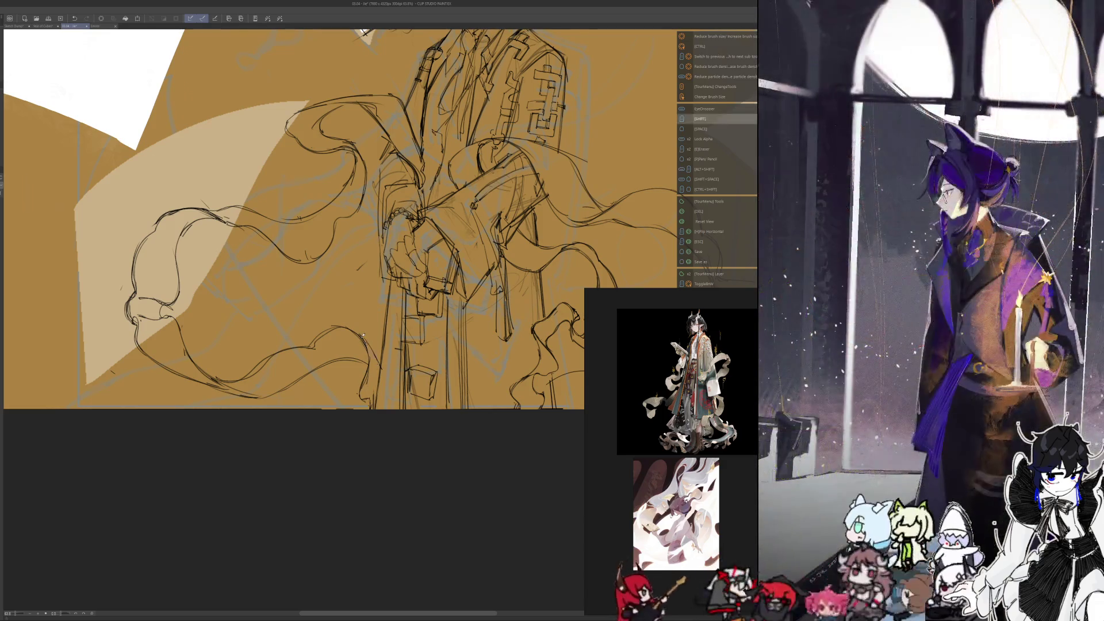
pyautogui.press('h')
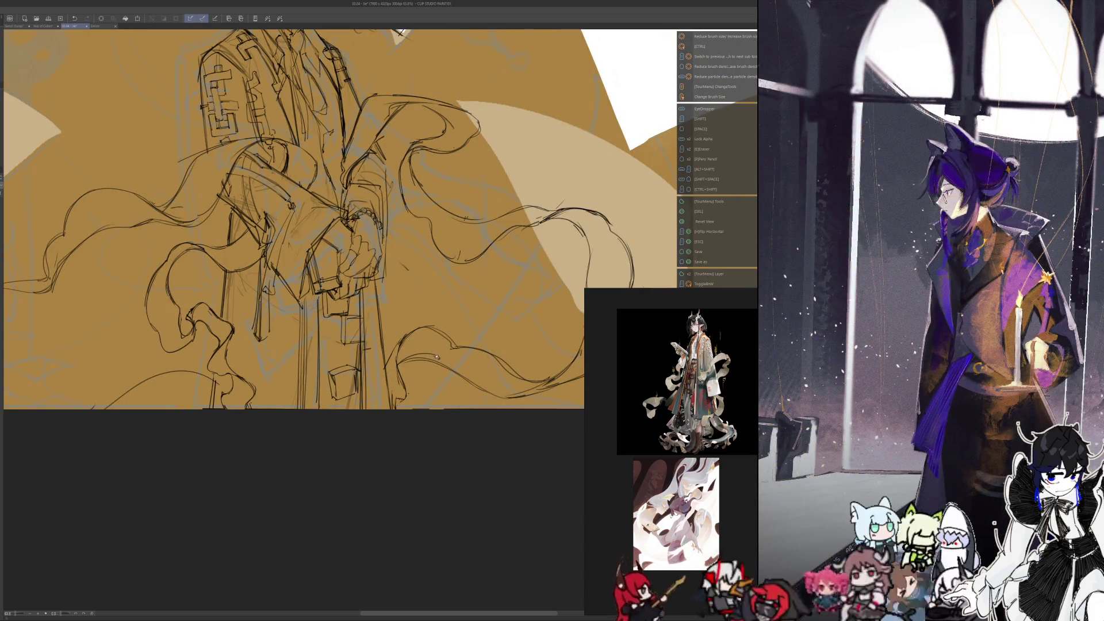
pyautogui.press('h')
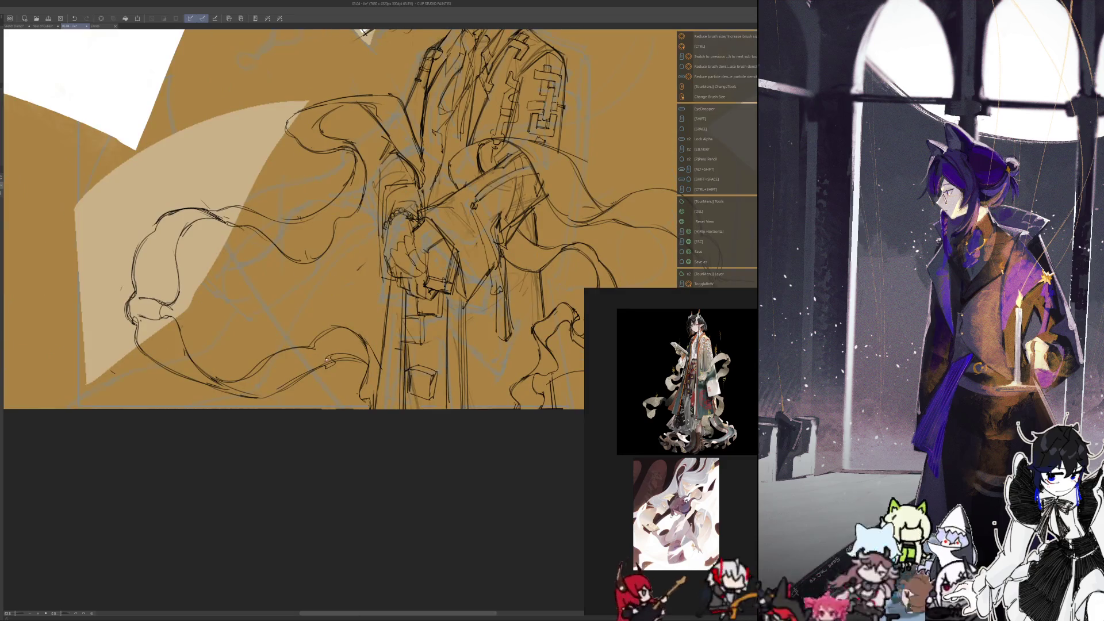
pyautogui.press('e')
pyautogui.moveTo(331, 349)
pyautogui.mouseDown()
pyautogui.moveTo(288, 384)
pyautogui.moveTo(337, 358)
pyautogui.moveTo(367, 360)
pyautogui.mouseUp()
pyautogui.press('p')
pyautogui.press('shift')
pyautogui.press('e')
pyautogui.press('p')
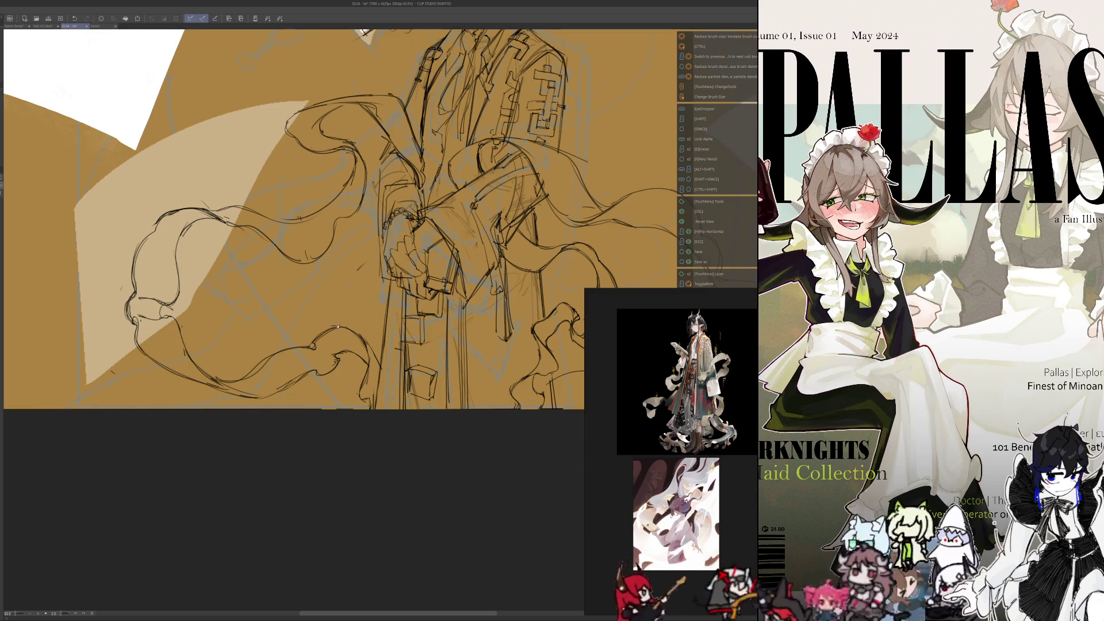
# Step: Open and close the tool-switching menu, toggling between Eraser and Pencil
pyautogui.press('e')
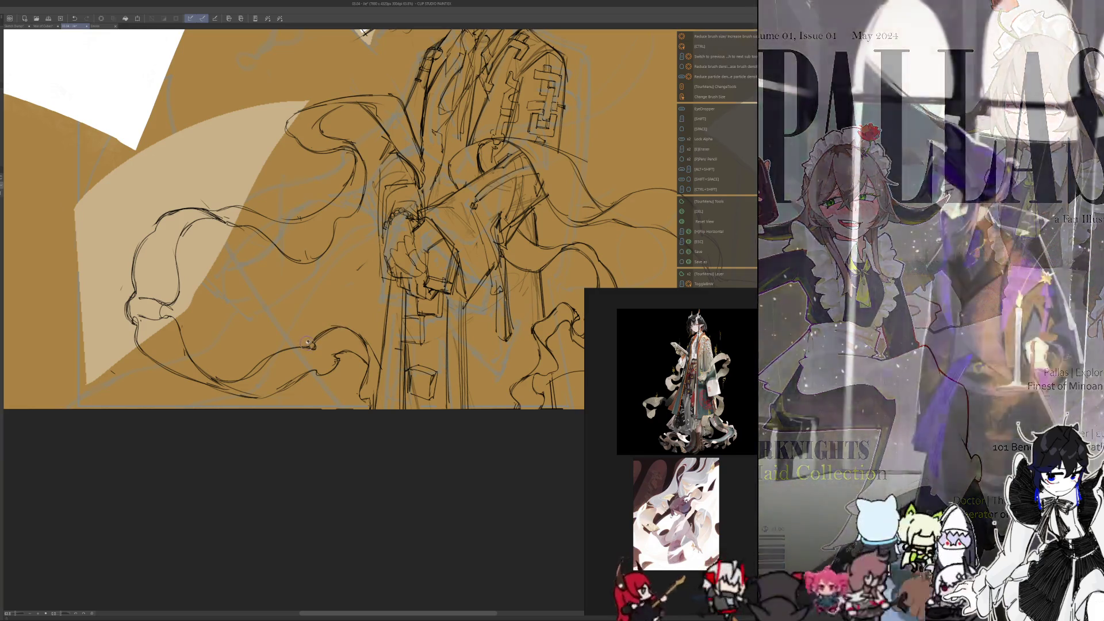
pyautogui.press('F9')
pyautogui.click(299, 336)
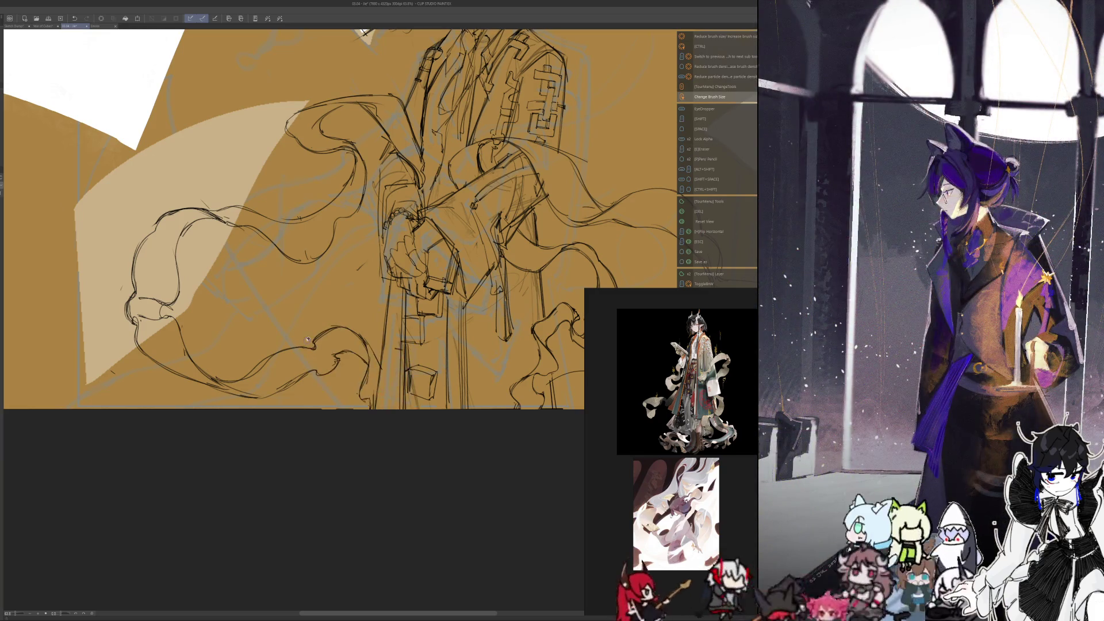
pyautogui.press('p')
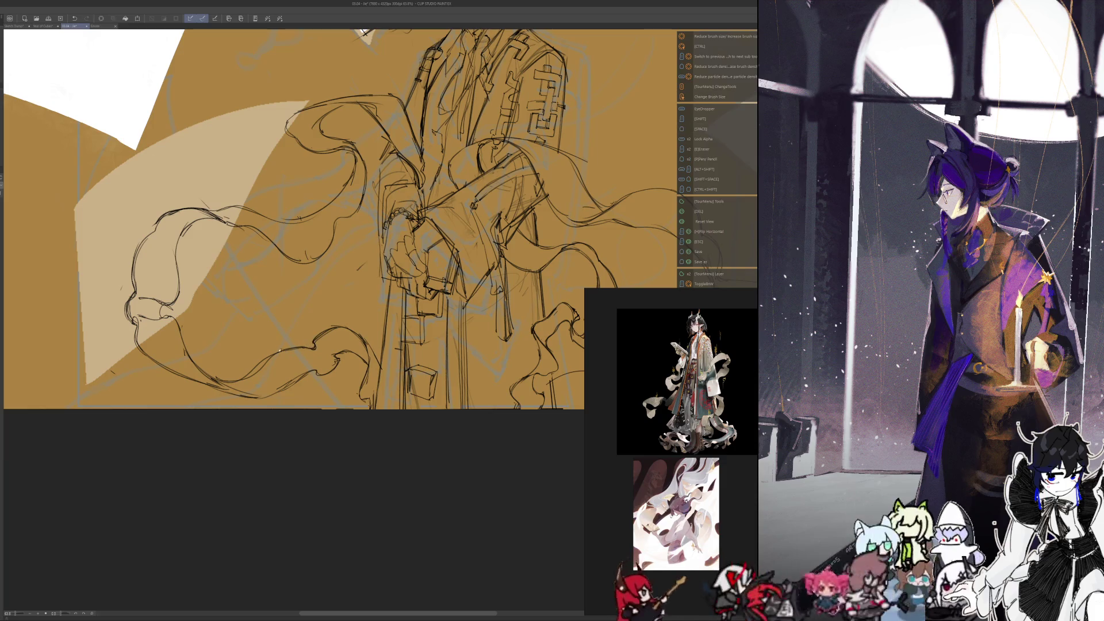
pyautogui.press('shift')
pyautogui.press('e')
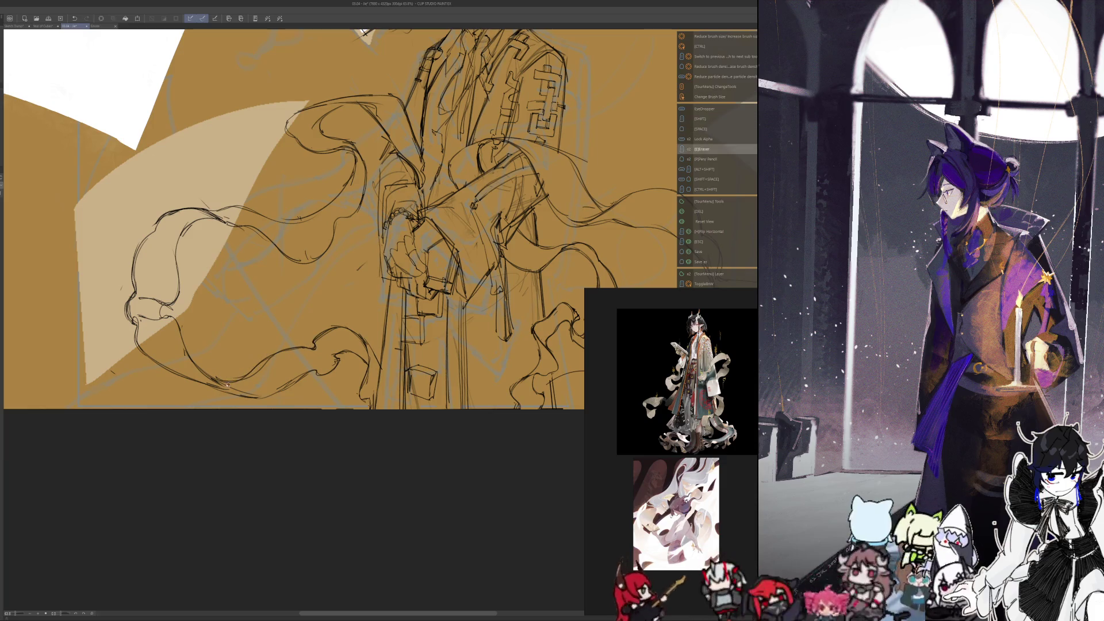
# Step: Zoom out to about 28% and pan to center the whole illustration in view
pyautogui.press('space')
pyautogui.press('p')
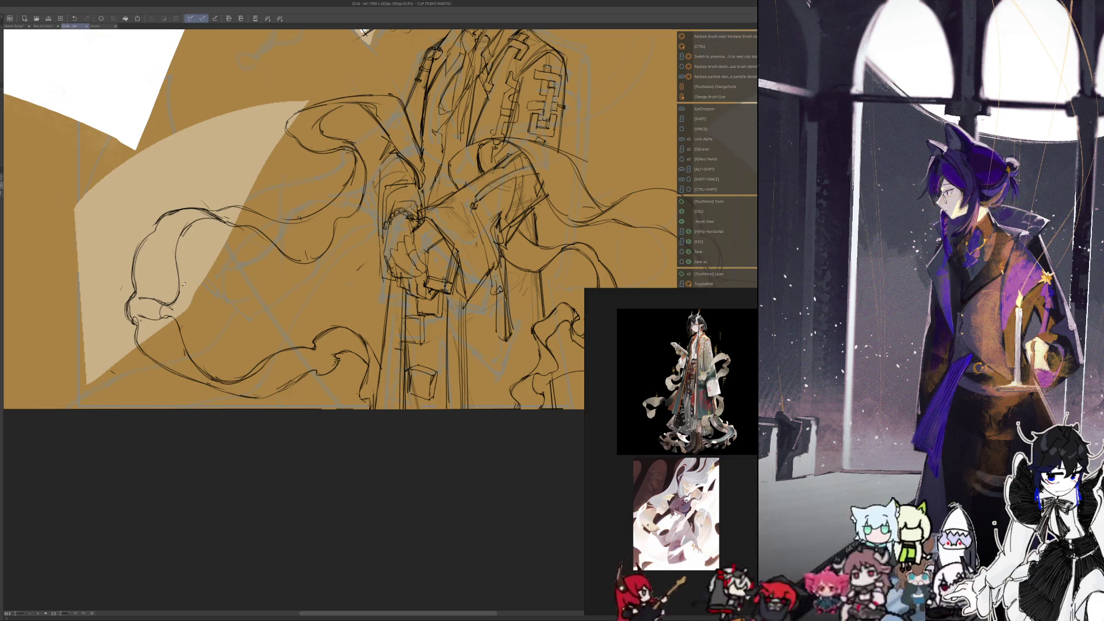
pyautogui.scroll(1, 257, 366)
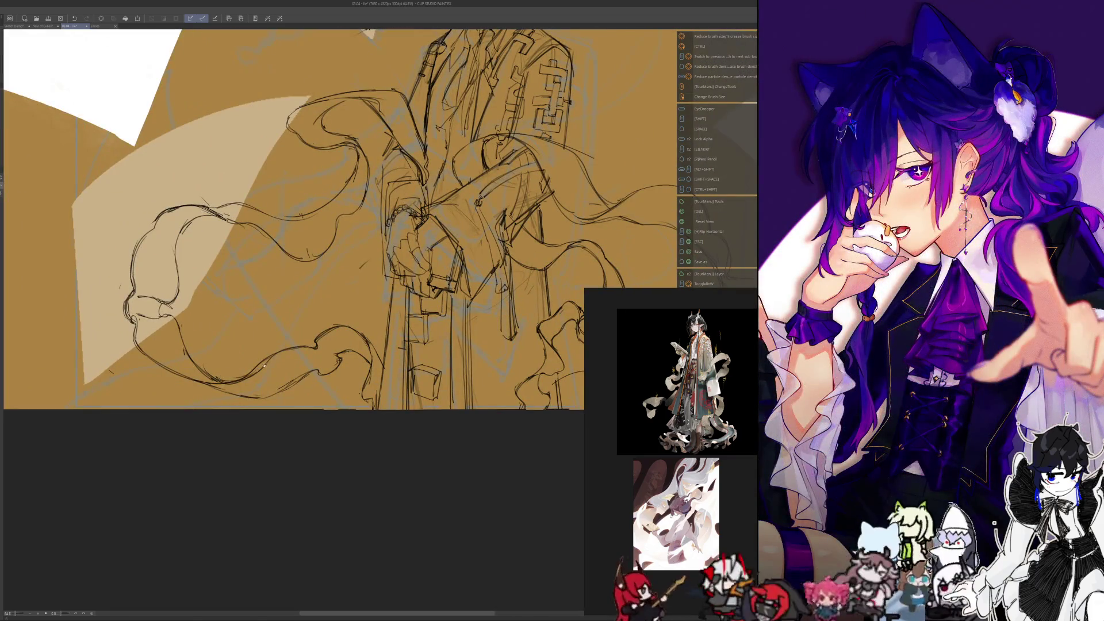
pyautogui.press('shift')
pyautogui.press('e')
pyautogui.press('space')
pyautogui.press('p')
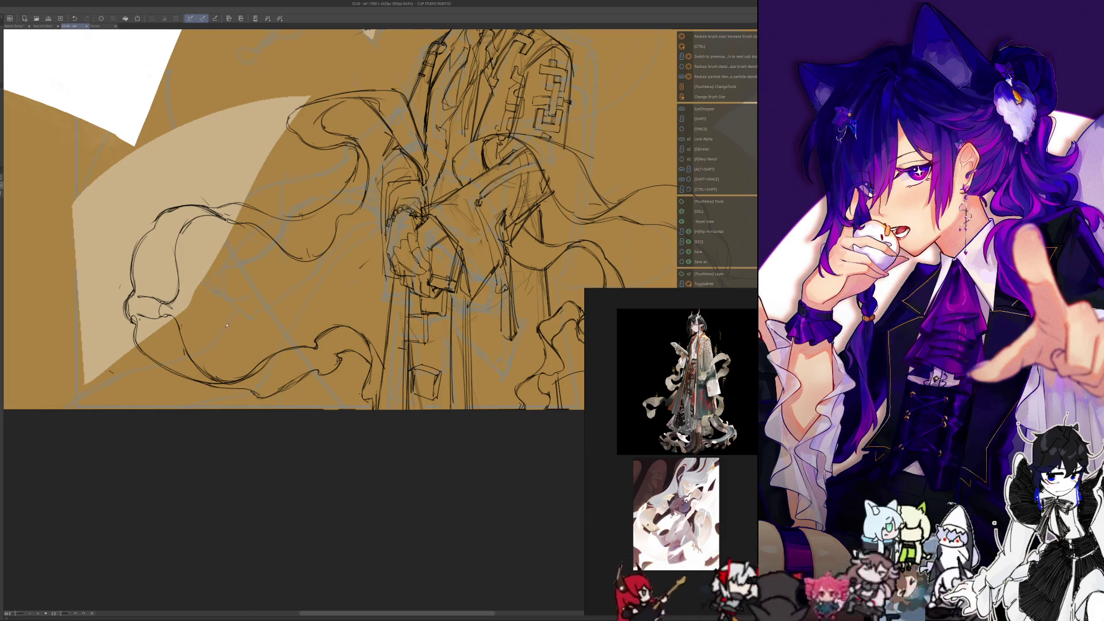
pyautogui.scroll(-5, 259, 402)
pyautogui.moveTo(286, 495); pyautogui.dragTo(276, 519)
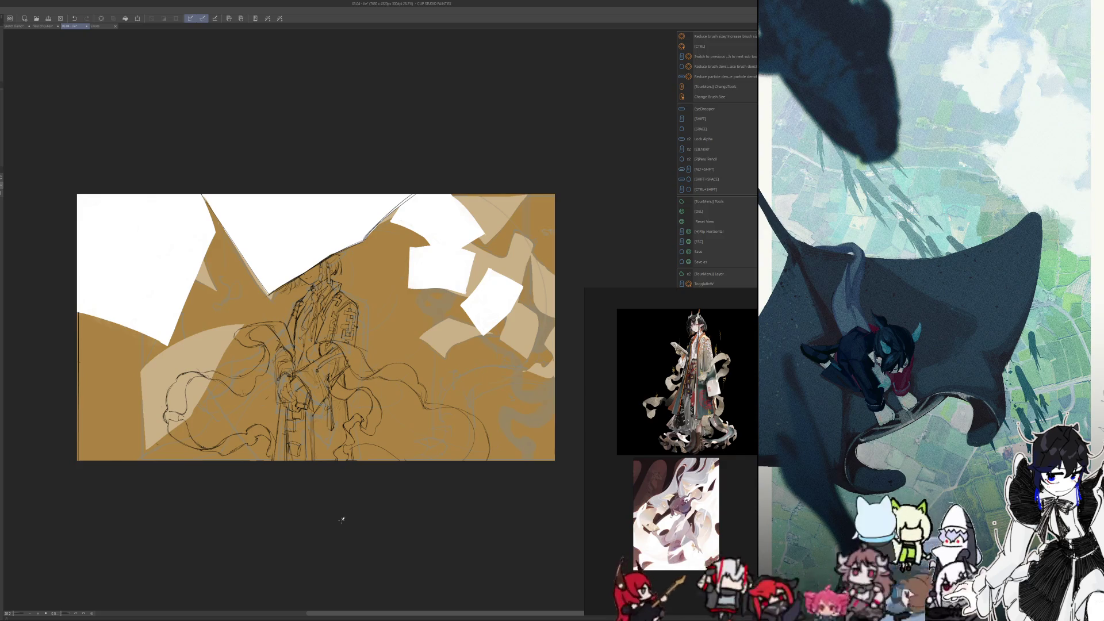
pyautogui.moveTo(341, 519); pyautogui.dragTo(414, 555)
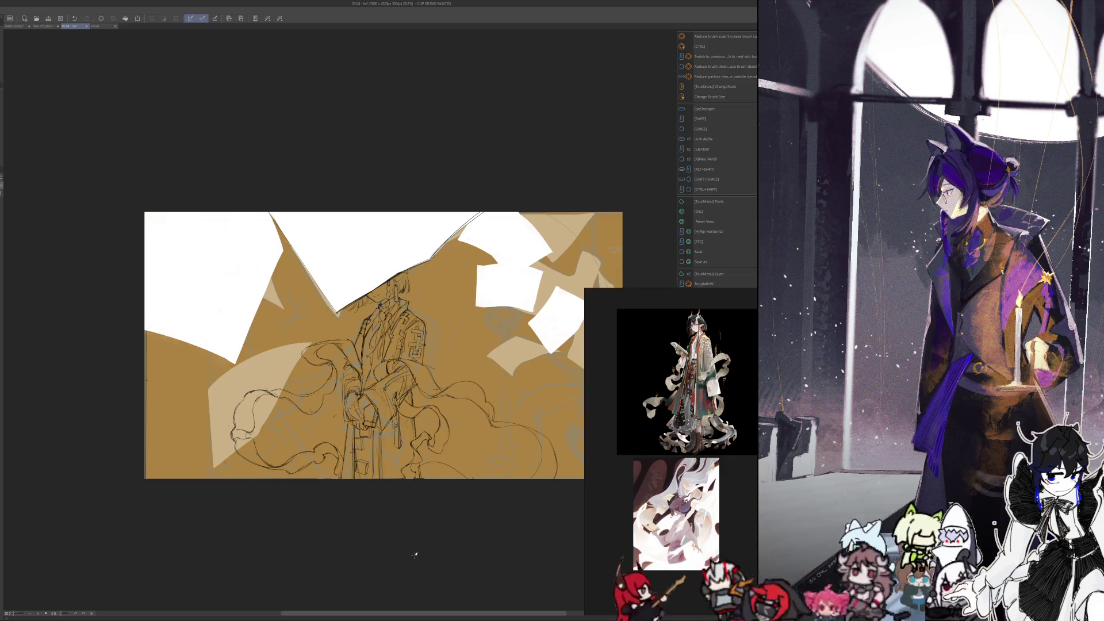
# Step: Zoom in, mirror the view, and erase part of the cloth curve below the hands
pyautogui.scroll(3, 489, 408)
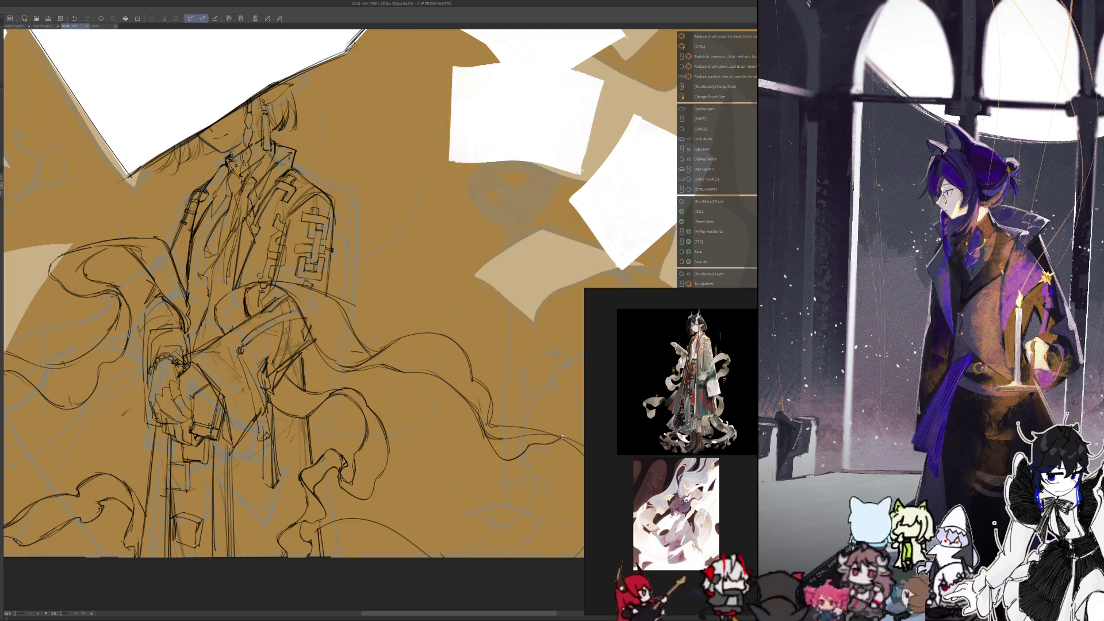
pyautogui.press('h')
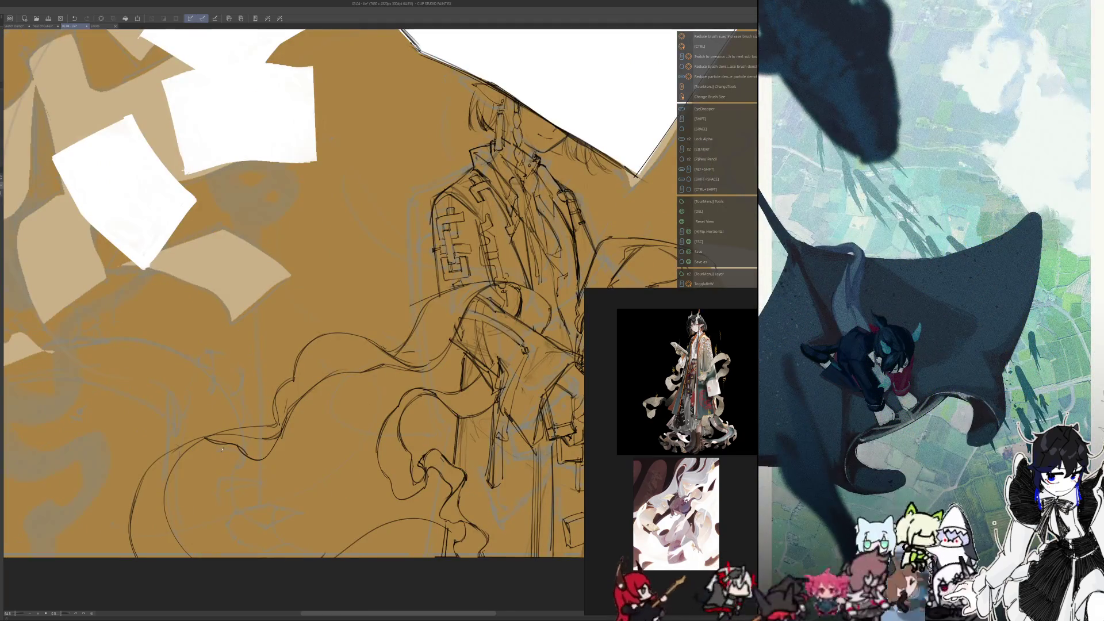
pyautogui.press('e')
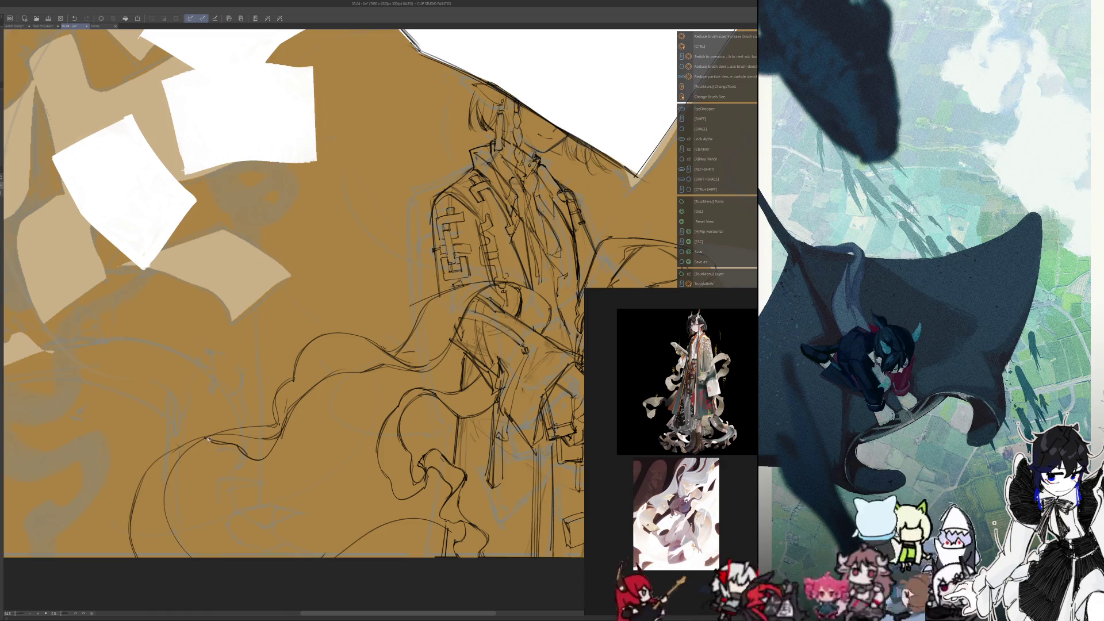
pyautogui.moveTo(196, 445)
pyautogui.mouseDown()
pyautogui.moveTo(255, 457)
pyautogui.moveTo(283, 436)
pyautogui.moveTo(239, 439)
pyautogui.mouseUp()
pyautogui.press('p')
# Step: Erase a short stretch and redraw short pencil strokes along the lower cloth curve
pyautogui.press('e')
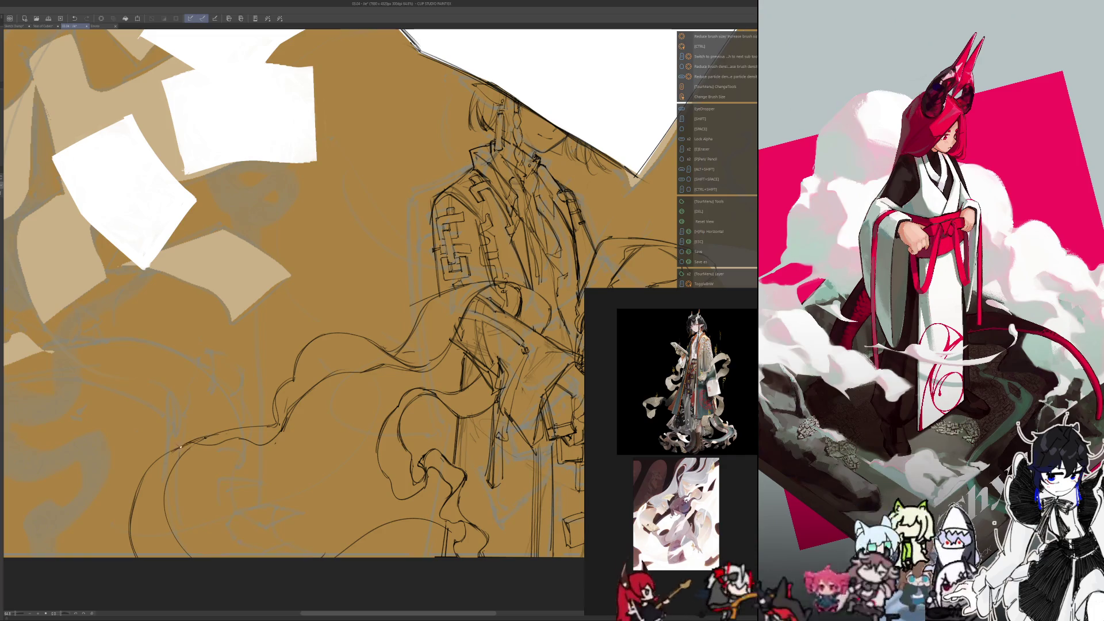
pyautogui.press('shift')
pyautogui.press('e')
pyautogui.press('space')
pyautogui.press('p')
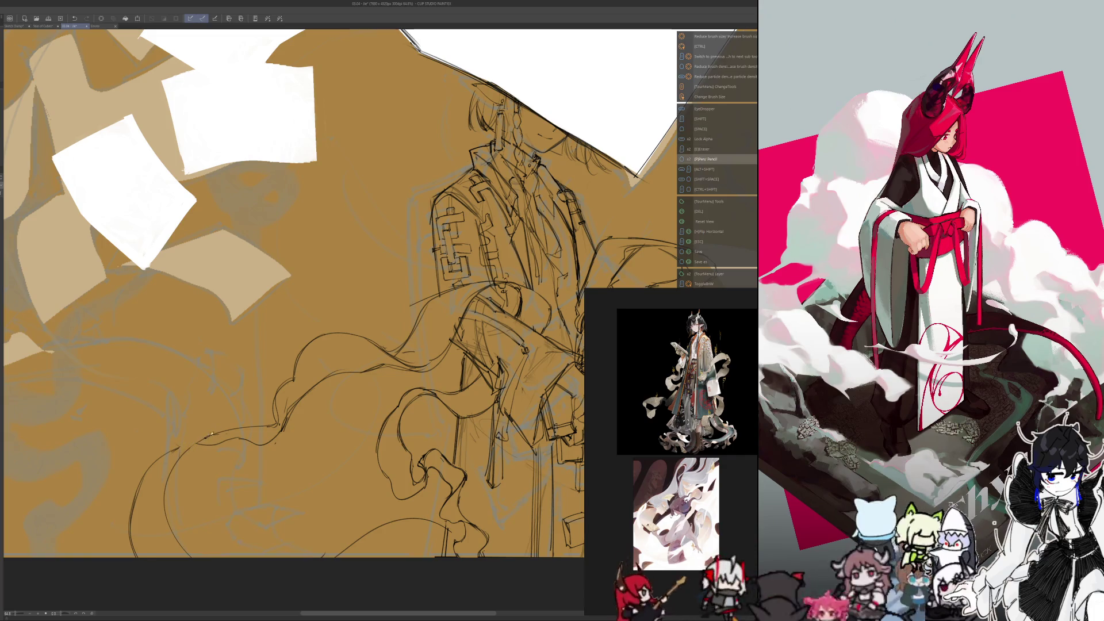
pyautogui.moveTo(207, 436)
pyautogui.mouseDown()
pyautogui.moveTo(175, 448)
pyautogui.moveTo(230, 429)
pyautogui.moveTo(181, 453)
pyautogui.mouseUp()
pyautogui.press('shift')
pyautogui.press('e')
pyautogui.press('space')
pyautogui.press('p')
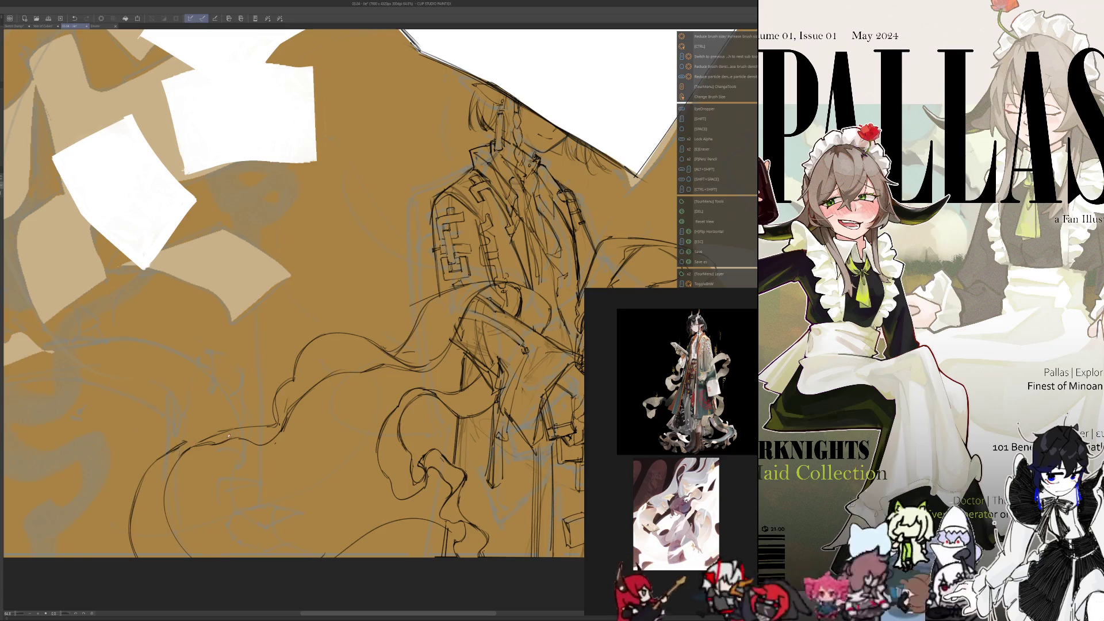
# Step: Mirror the view again and pan to bring the paper shapes and cloth into view
pyautogui.press('e')
pyautogui.press('space')
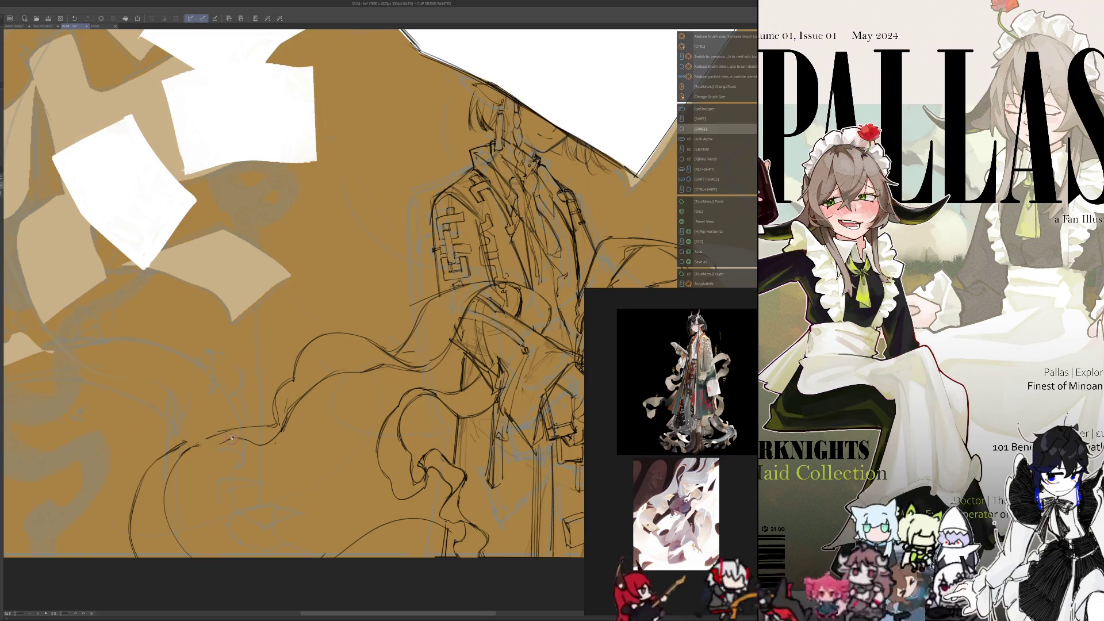
pyautogui.press('p')
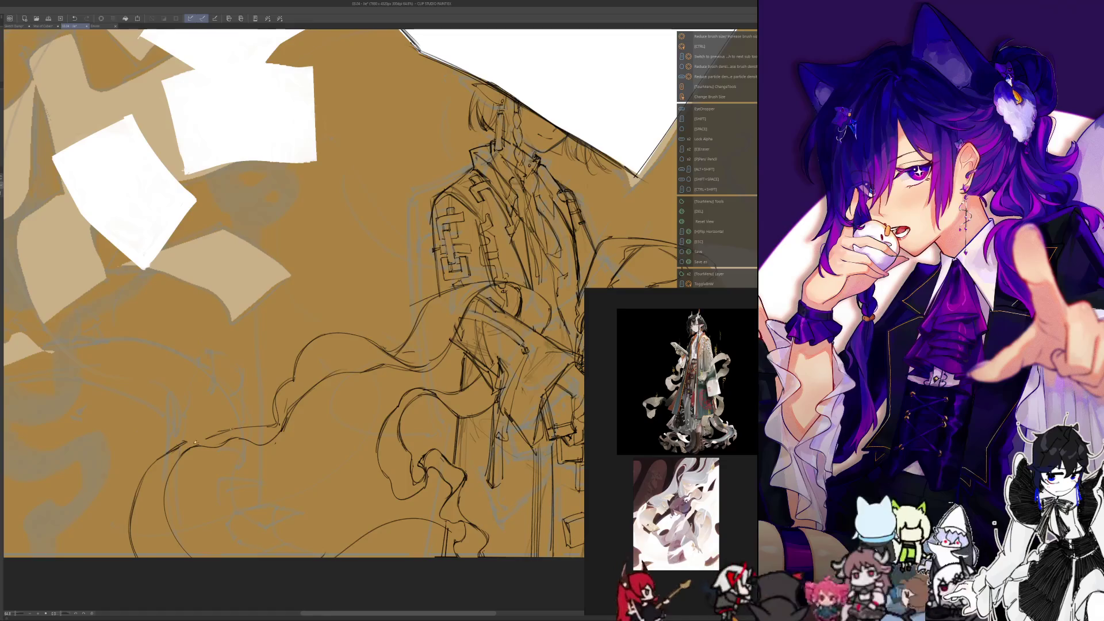
pyautogui.press('h')
pyautogui.moveTo(455, 407); pyautogui.dragTo(405, 363)
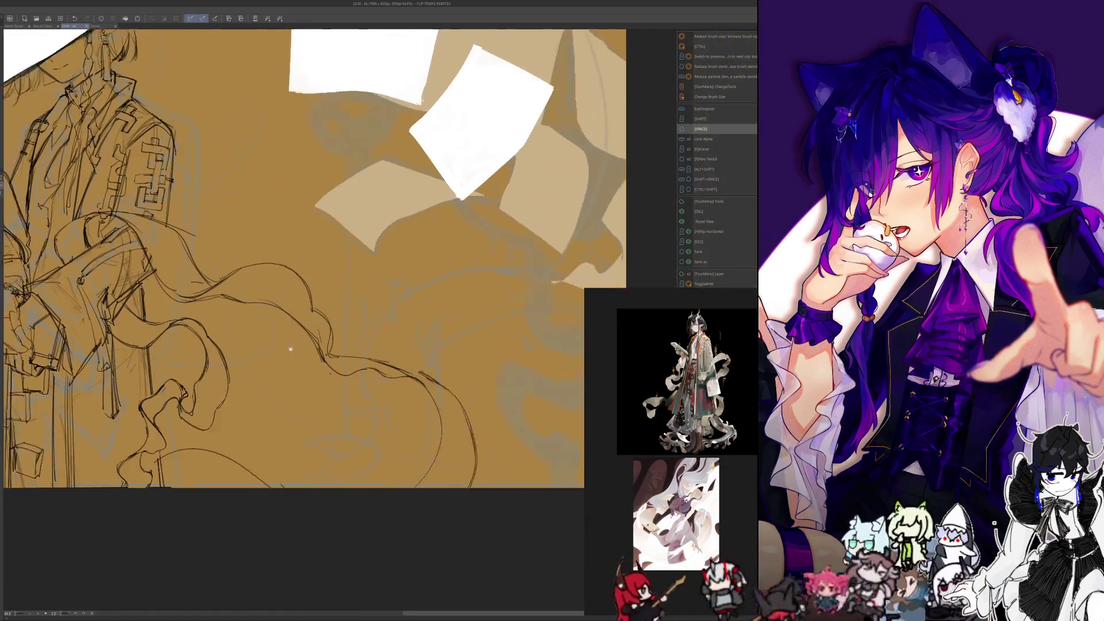
pyautogui.press('e')
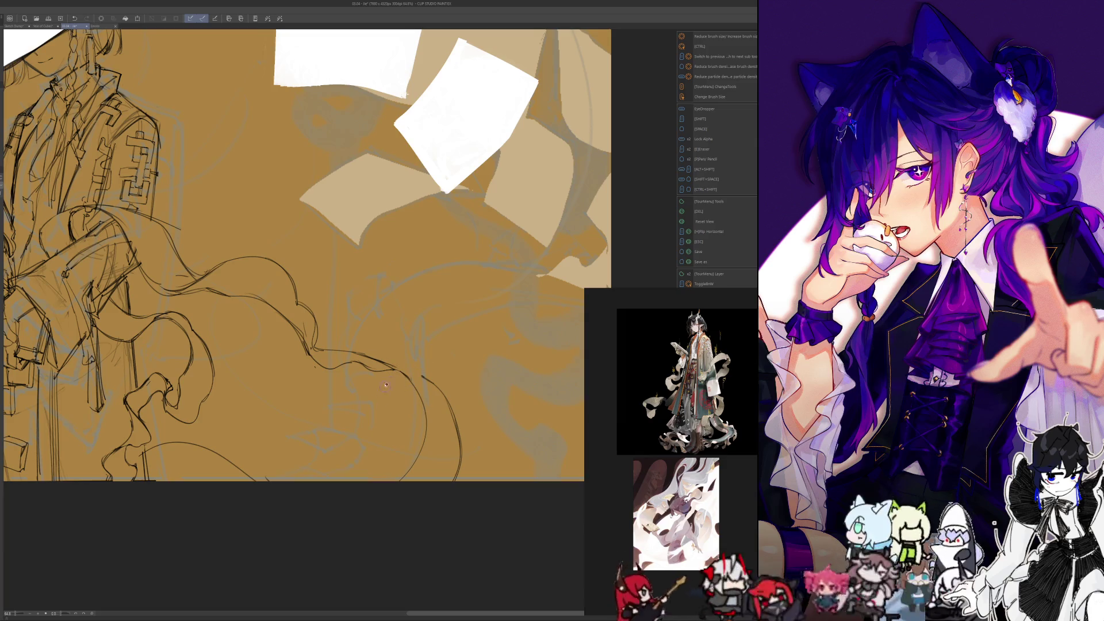
pyautogui.scroll(-5, 324, 406)
pyautogui.scroll(4, 345, 414)
pyautogui.press('p')
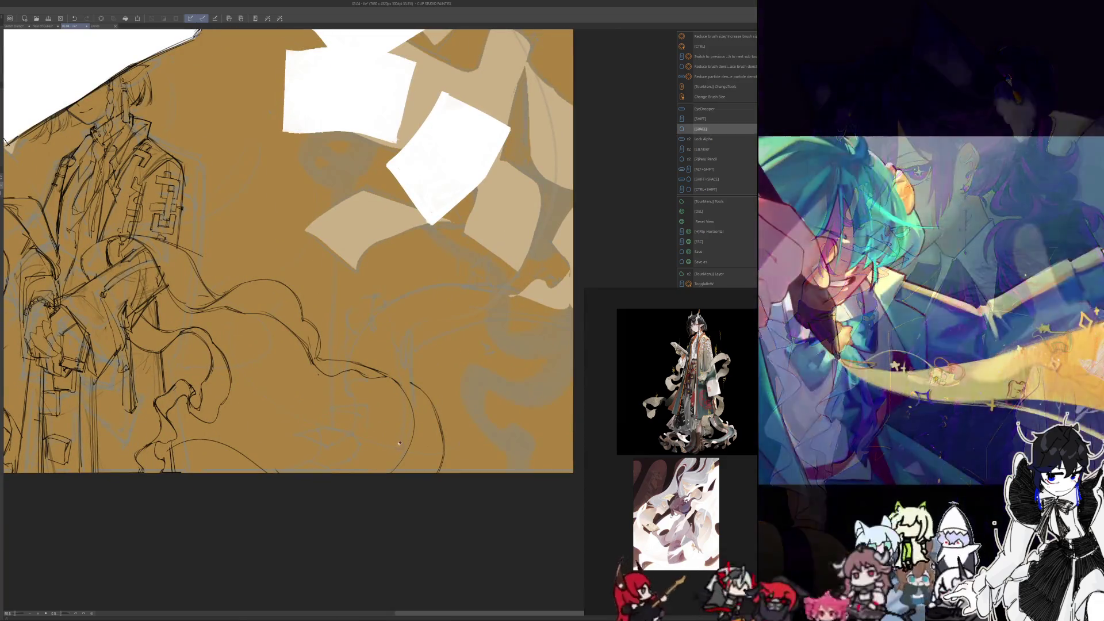
pyautogui.press('h')
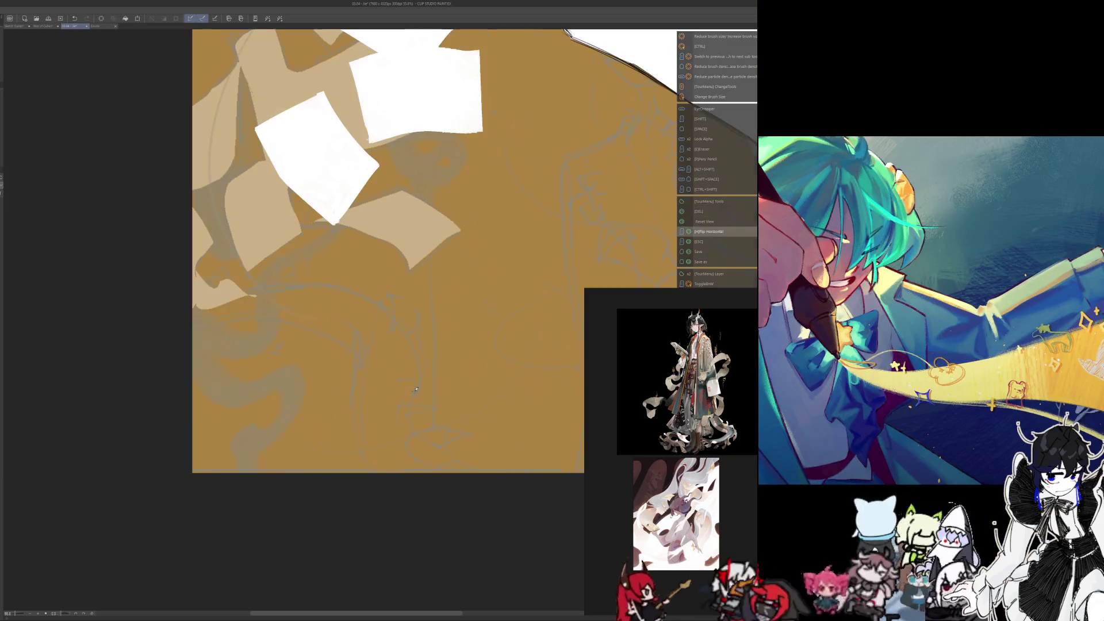
pyautogui.moveTo(276, 403); pyautogui.dragTo(392, 371)
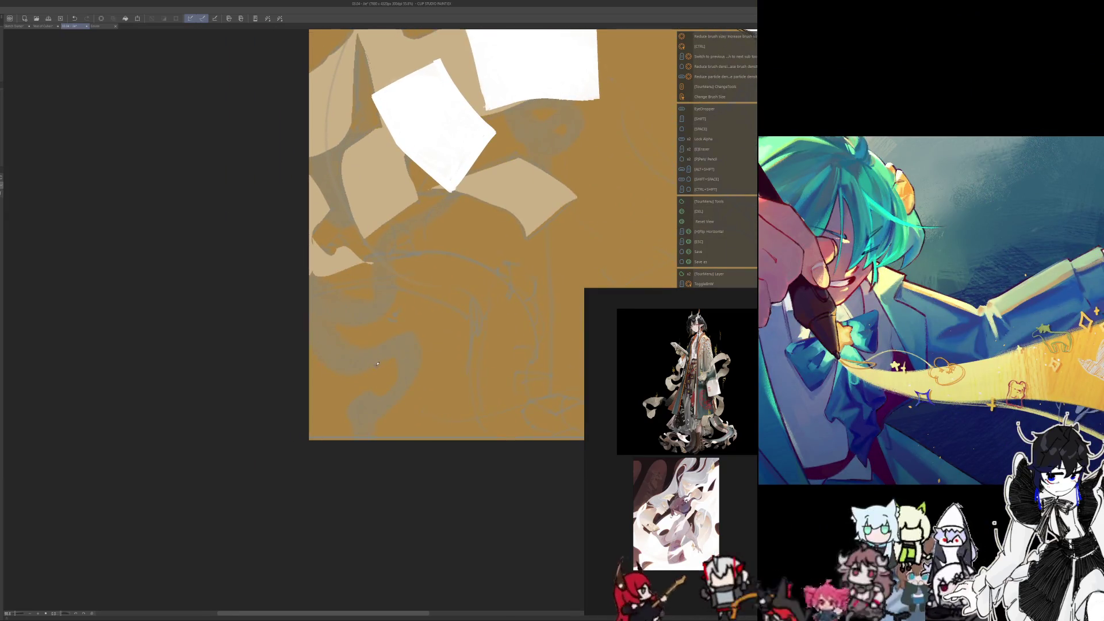
pyautogui.scroll(5, 290, 365)
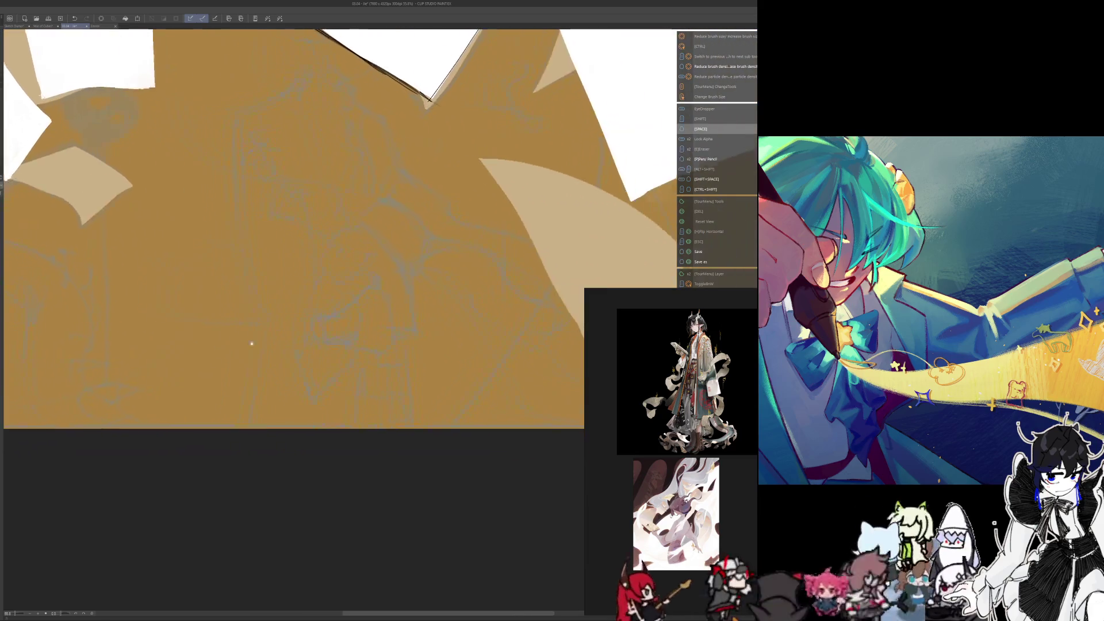
pyautogui.scroll(-5, 251, 344)
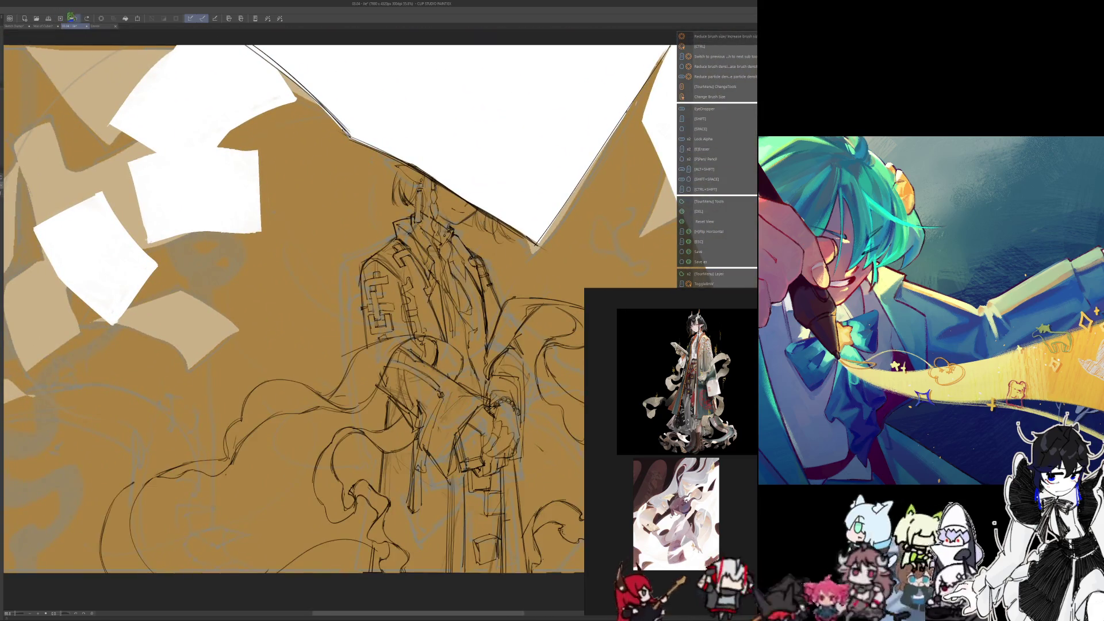
pyautogui.moveTo(270, 432); pyautogui.dragTo(365, 272)
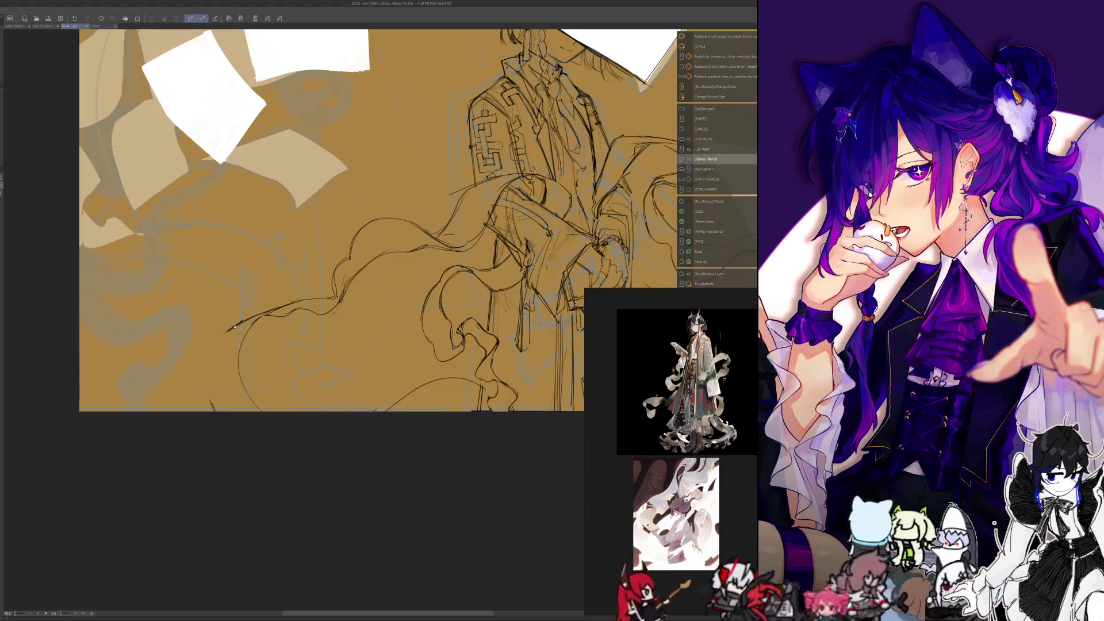
# Step: Draw a curved dark line down the cloth's lower left, redraw it once, and trim its bottom end
pyautogui.moveTo(233, 325); pyautogui.dragTo(210, 397)
pyautogui.press('e')
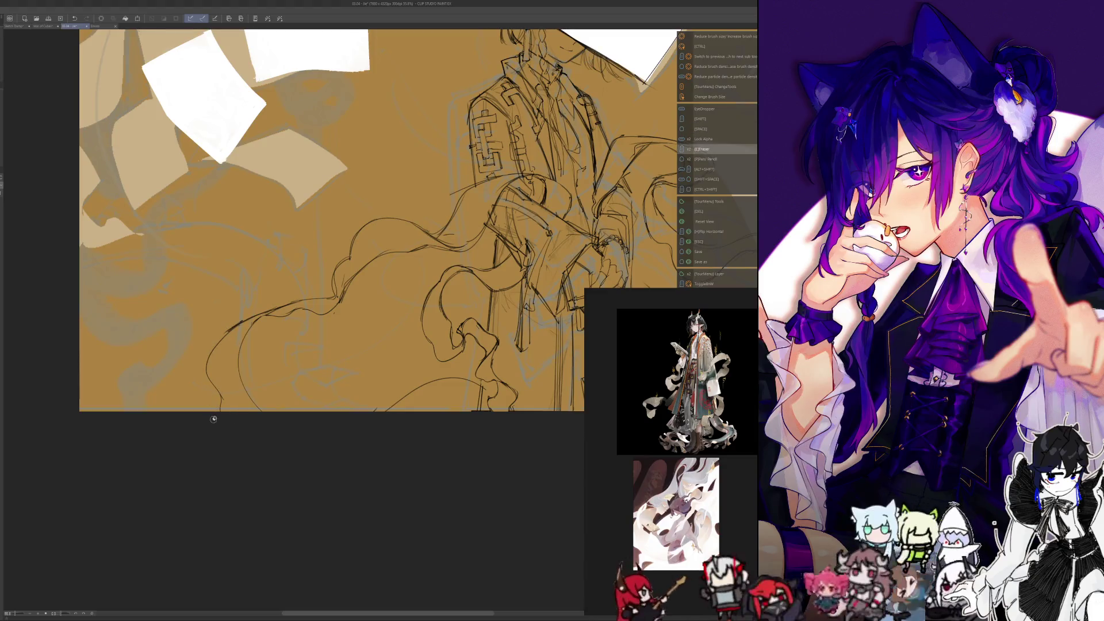
pyautogui.press('space')
pyautogui.press('p')
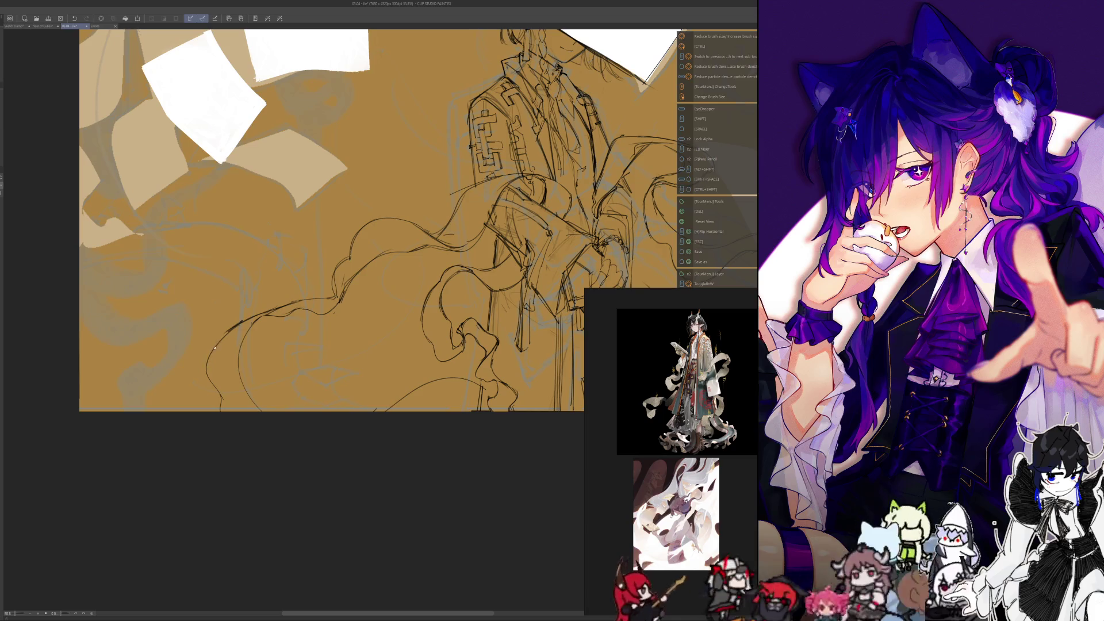
pyautogui.moveTo(210, 341); pyautogui.dragTo(223, 409)
pyautogui.press('e')
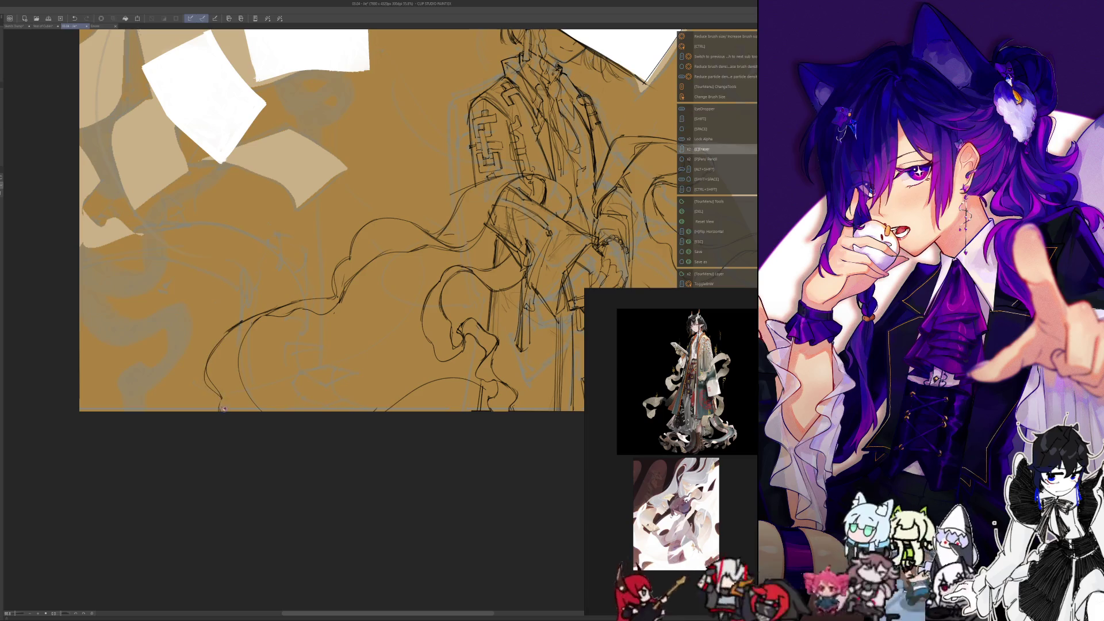
pyautogui.press('space')
pyautogui.press('p')
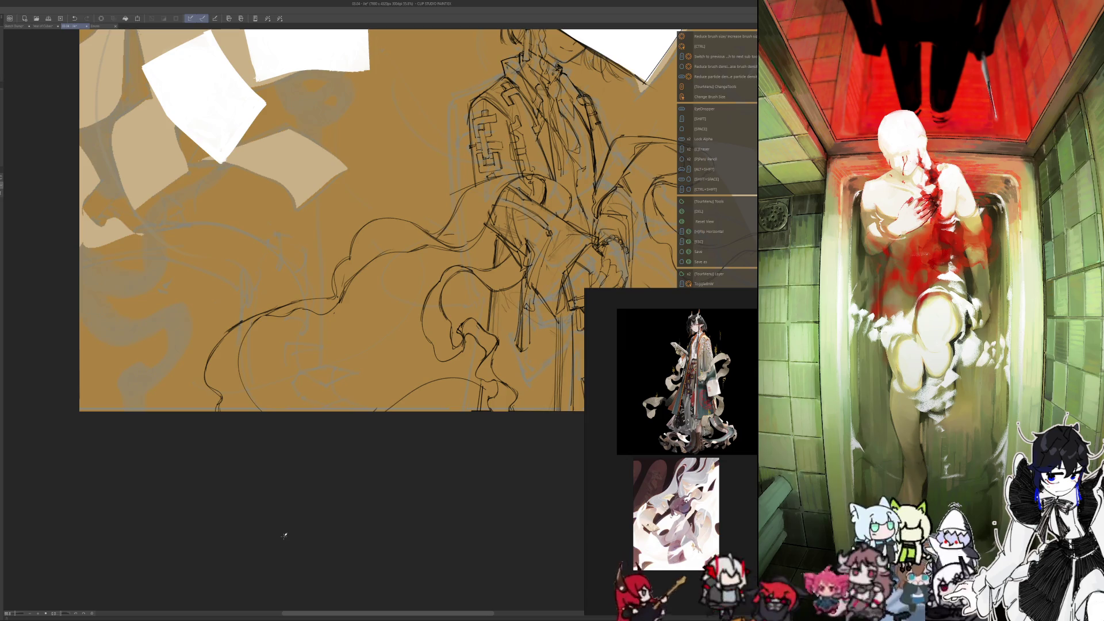
# Step: Draw three curving strokes along the cloth near the canvas bottom, then fit the whole canvas
pyautogui.moveTo(262, 316); pyautogui.dragTo(235, 383)
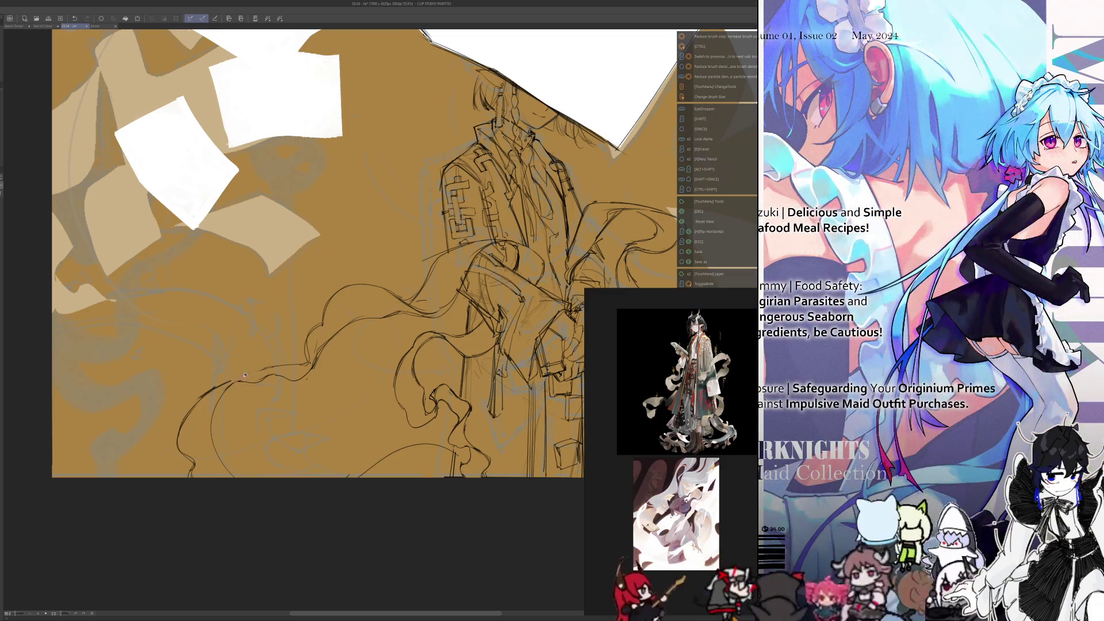
pyautogui.press('p')
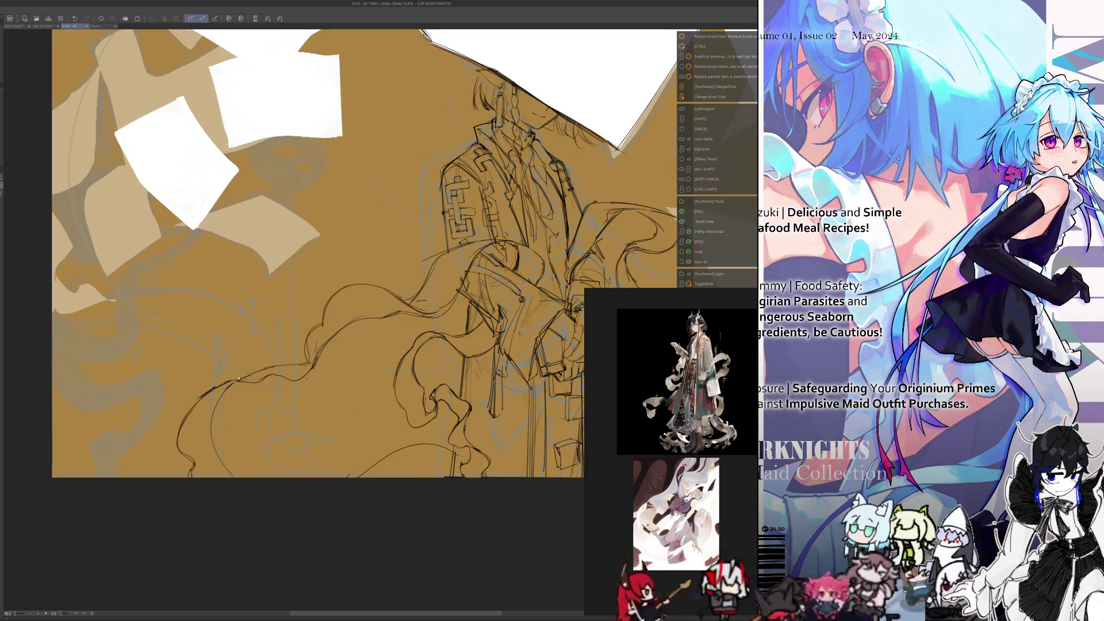
pyautogui.press('e')
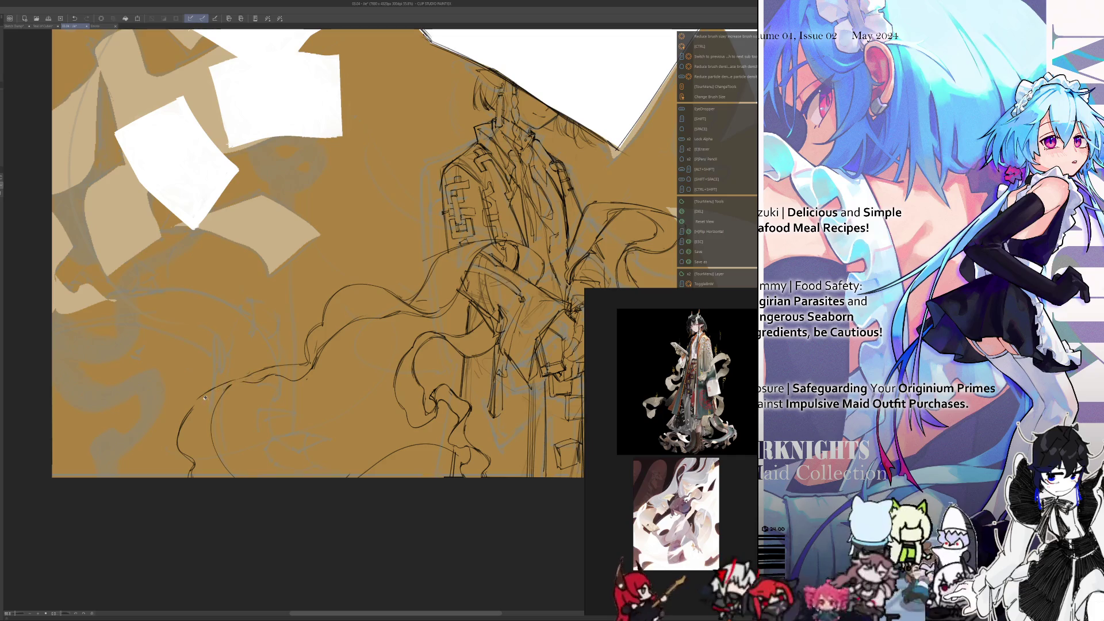
pyautogui.press('p')
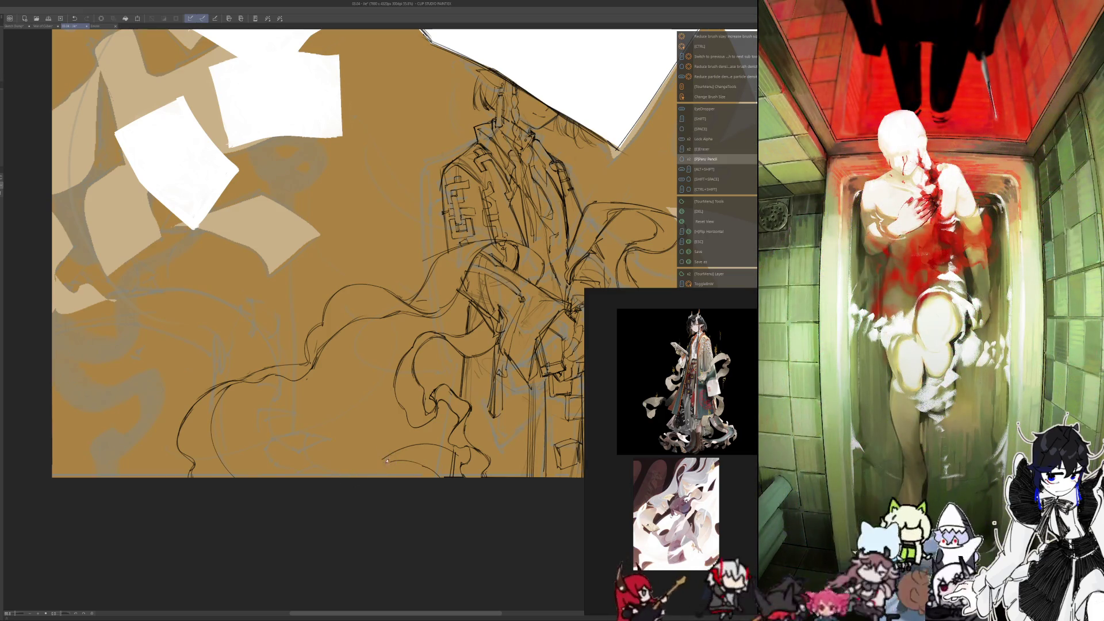
pyautogui.moveTo(391, 457); pyautogui.dragTo(340, 478)
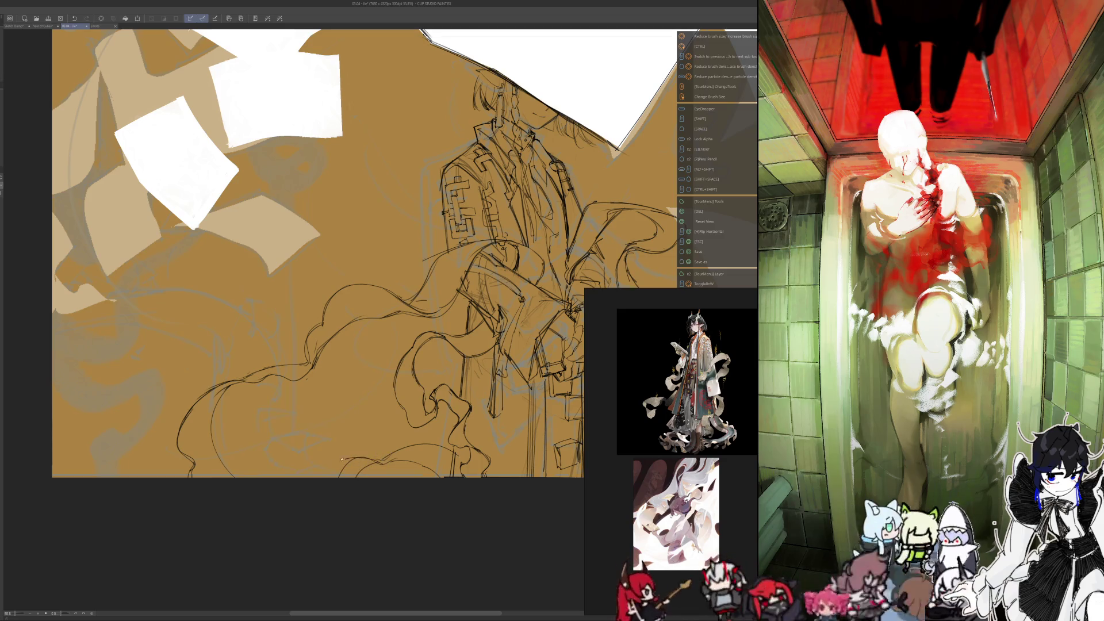
pyautogui.moveTo(383, 459); pyautogui.dragTo(332, 476)
pyautogui.press('p')
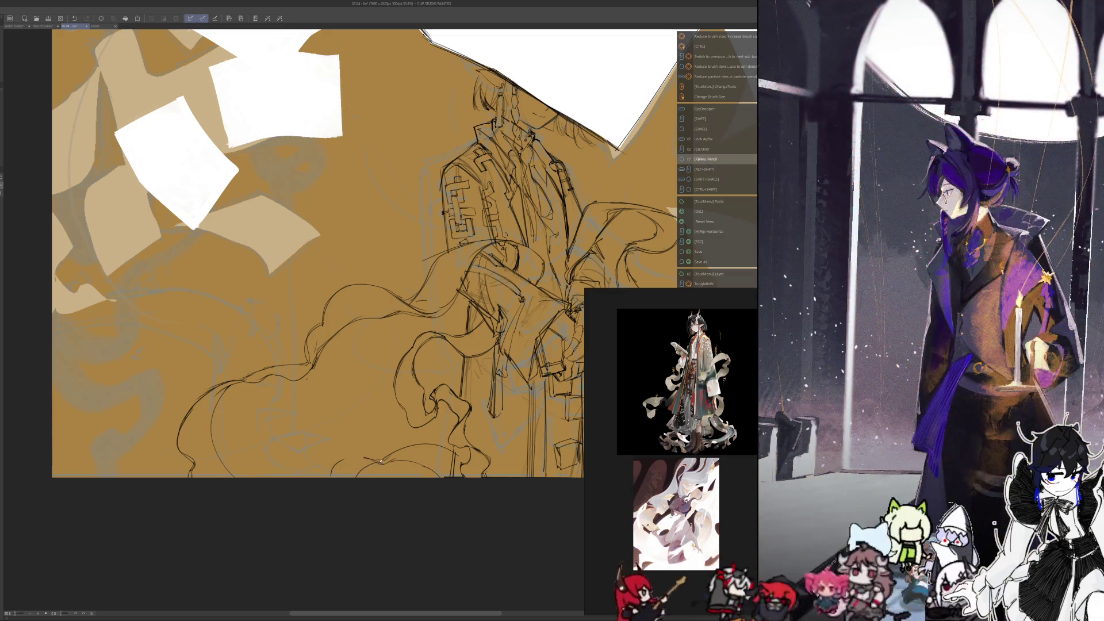
pyautogui.moveTo(371, 463); pyautogui.dragTo(414, 445)
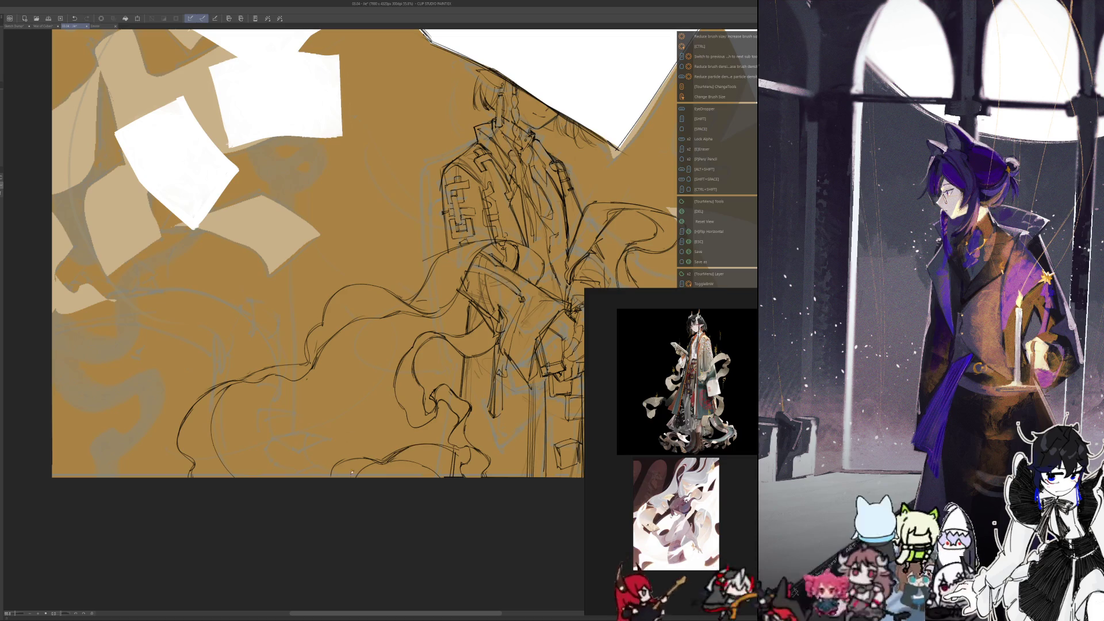
pyautogui.hotkey('ctrl', '0')
pyautogui.scroll(2, 363, 461)
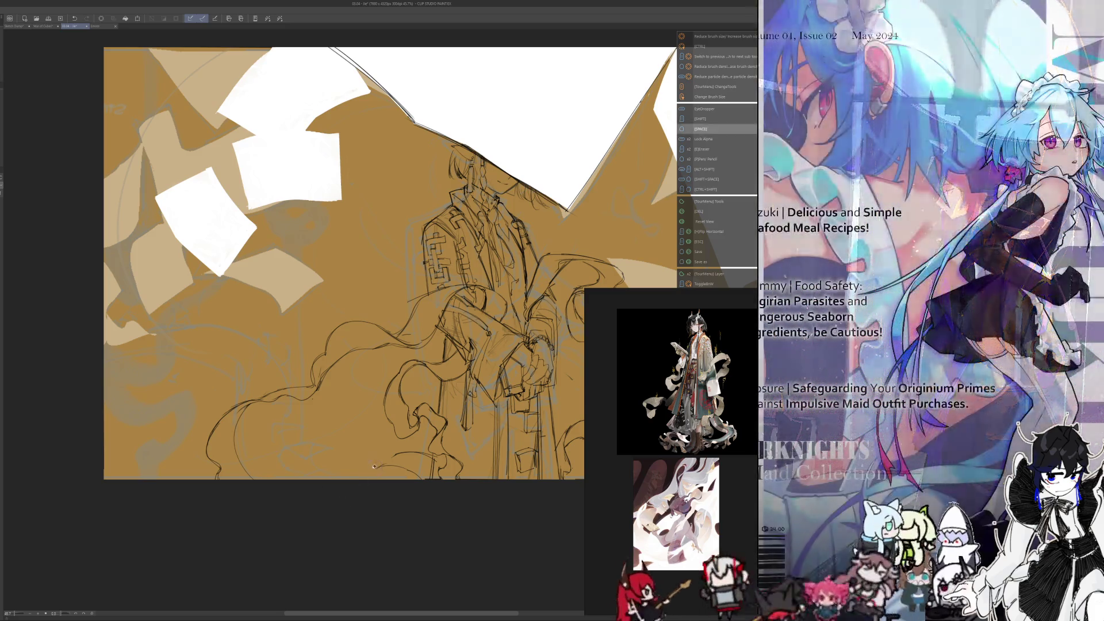
# Step: Zoom out to about 20% to see the whole image and nudge the view down-right
pyautogui.press('p')
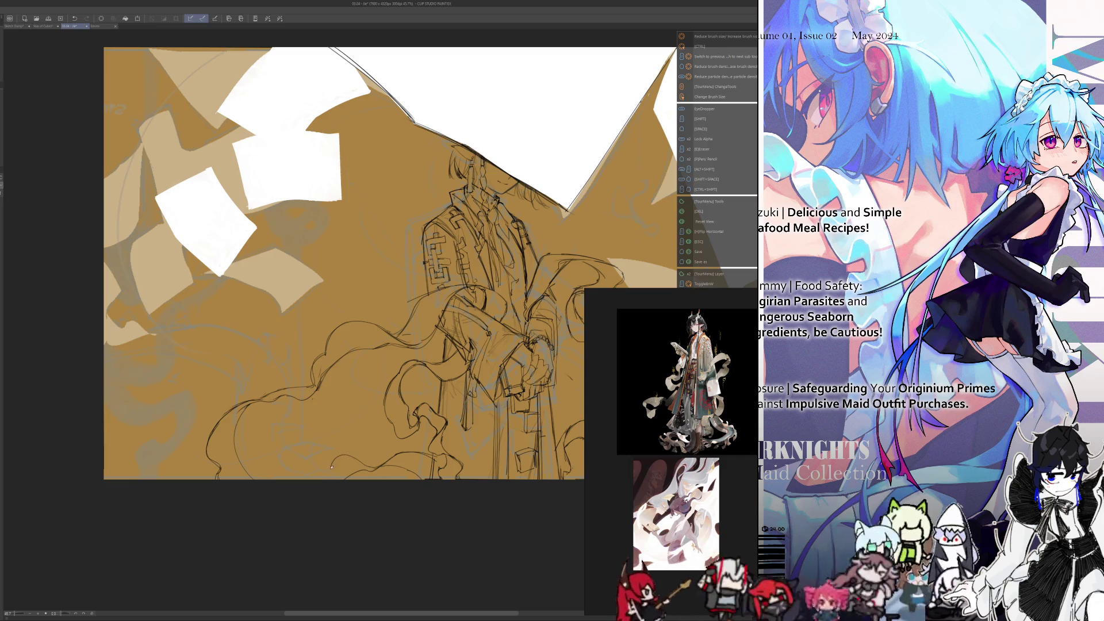
pyautogui.scroll(-3, 380, 517)
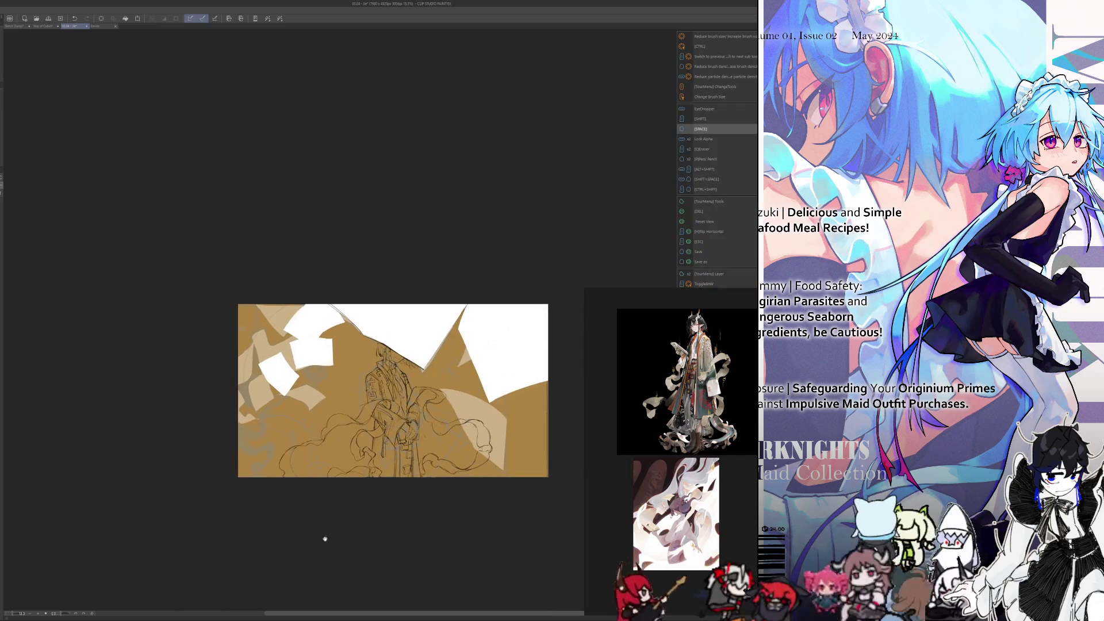
pyautogui.scroll(1, 411, 512)
pyautogui.scroll(-3, 406, 524)
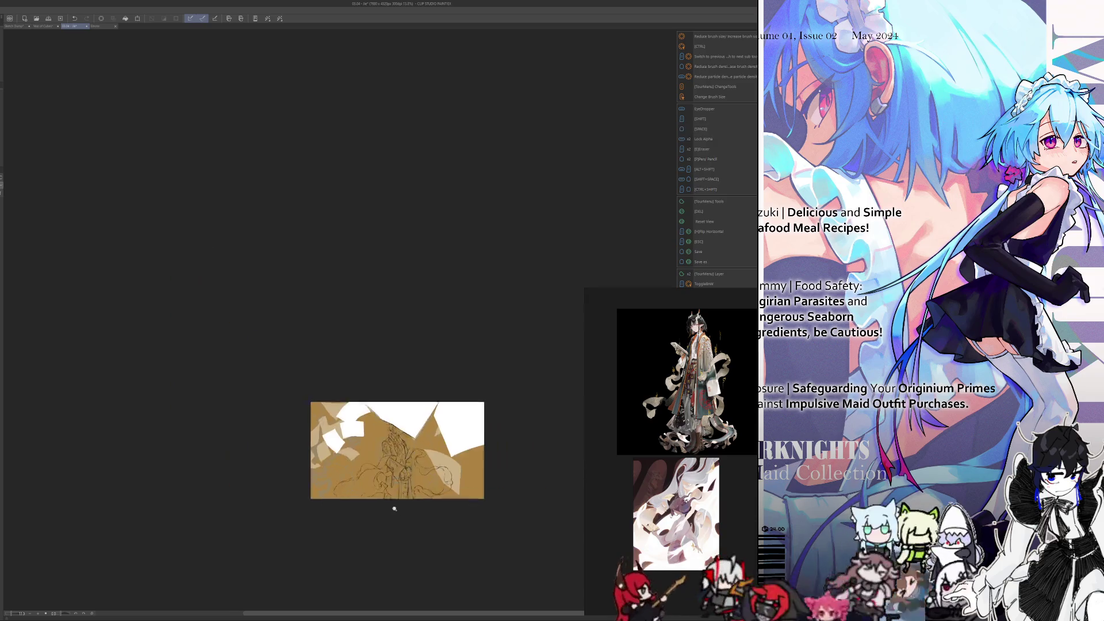
pyautogui.scroll(2, 400, 511)
pyautogui.moveTo(420, 535); pyautogui.dragTo(428, 547)
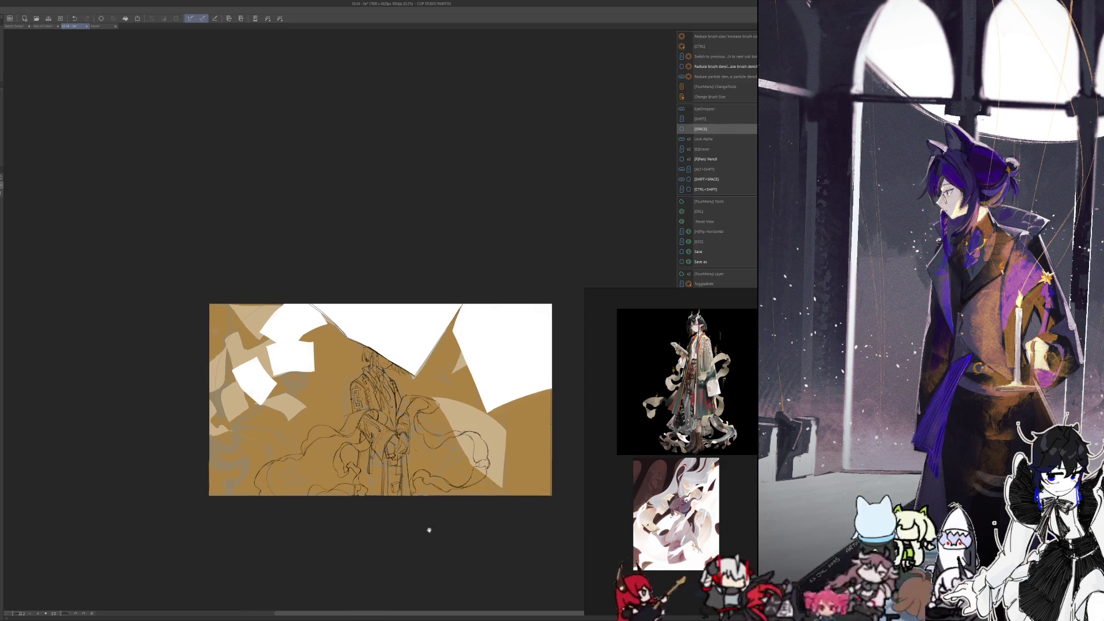
# Step: Zoom and pan back to the figure, undo a trial cloth stroke, and zoom in closer
pyautogui.scroll(4, 445, 519)
pyautogui.moveTo(445, 529); pyautogui.dragTo(433, 584)
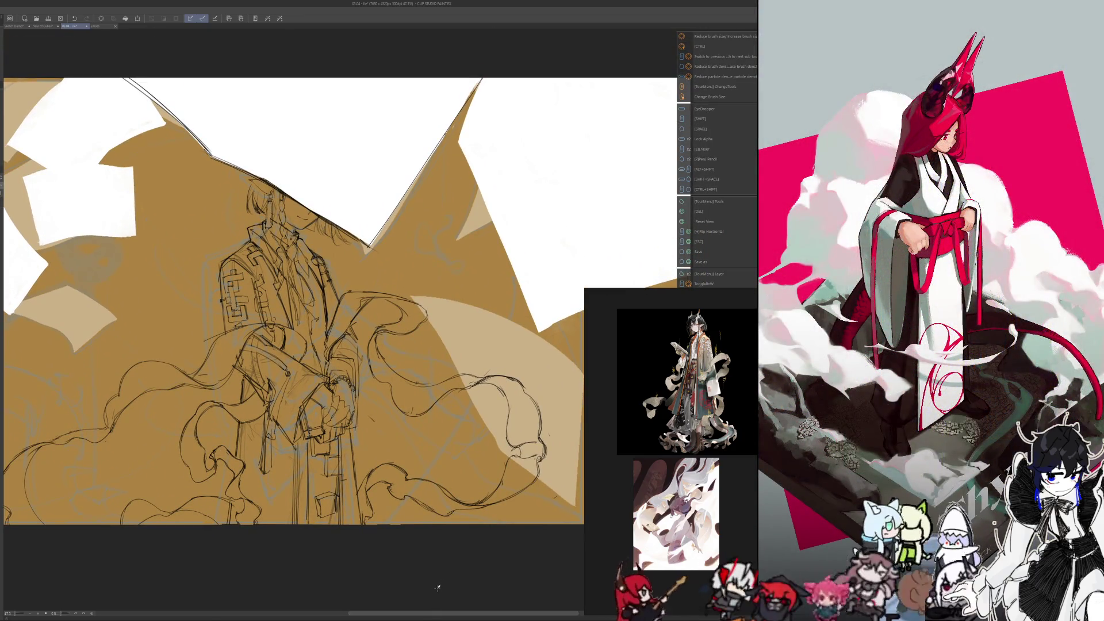
pyautogui.moveTo(434, 596); pyautogui.dragTo(438, 587)
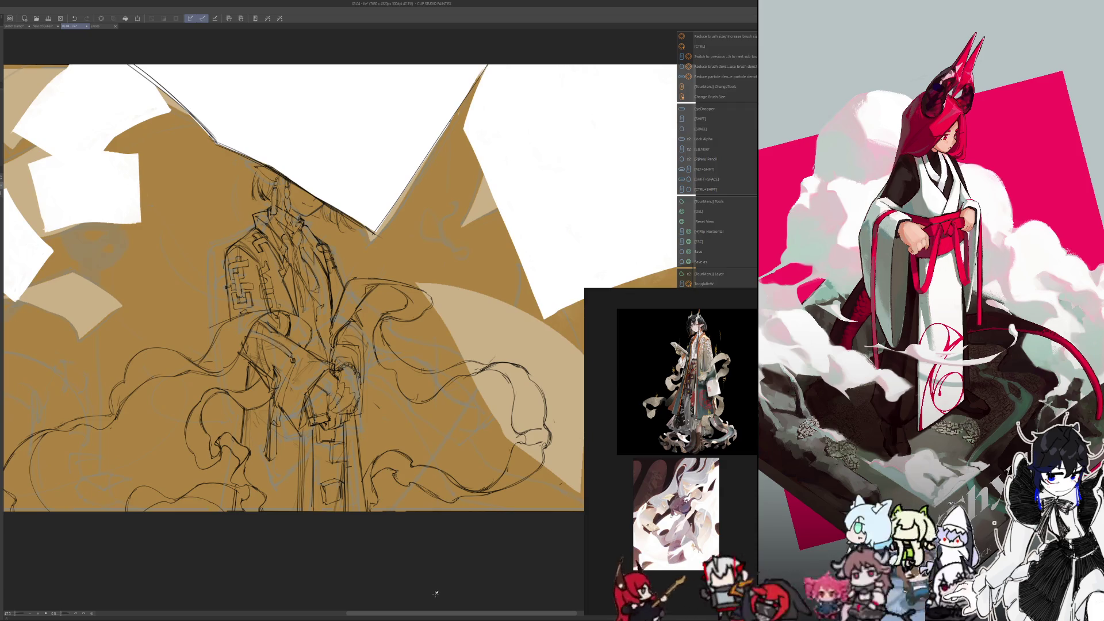
pyautogui.scroll(-2, 446, 556)
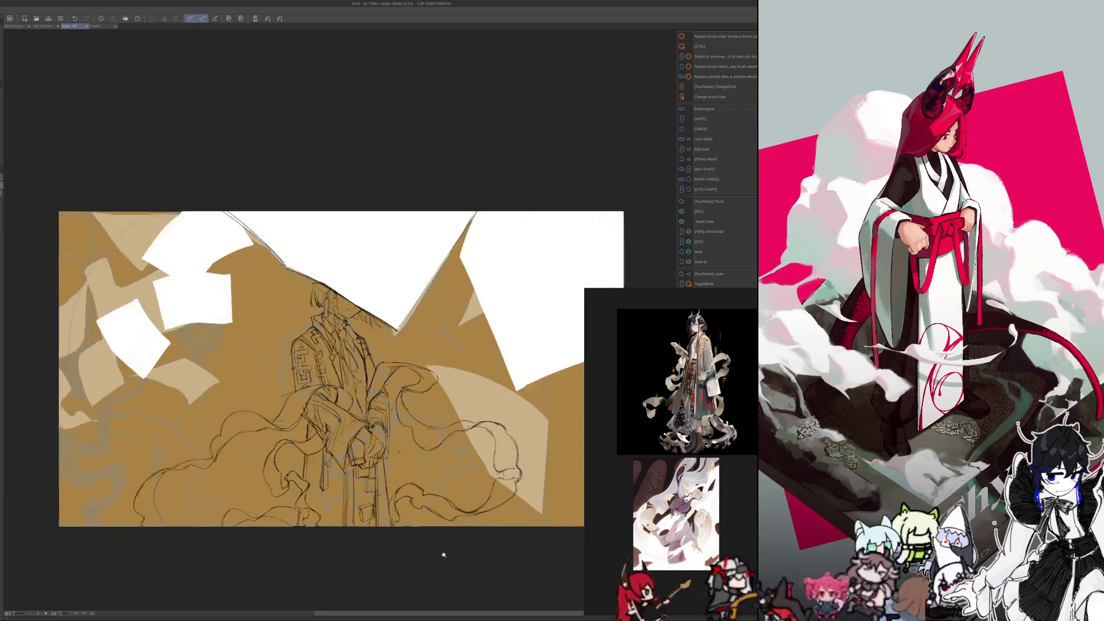
pyautogui.scroll(3, 446, 555)
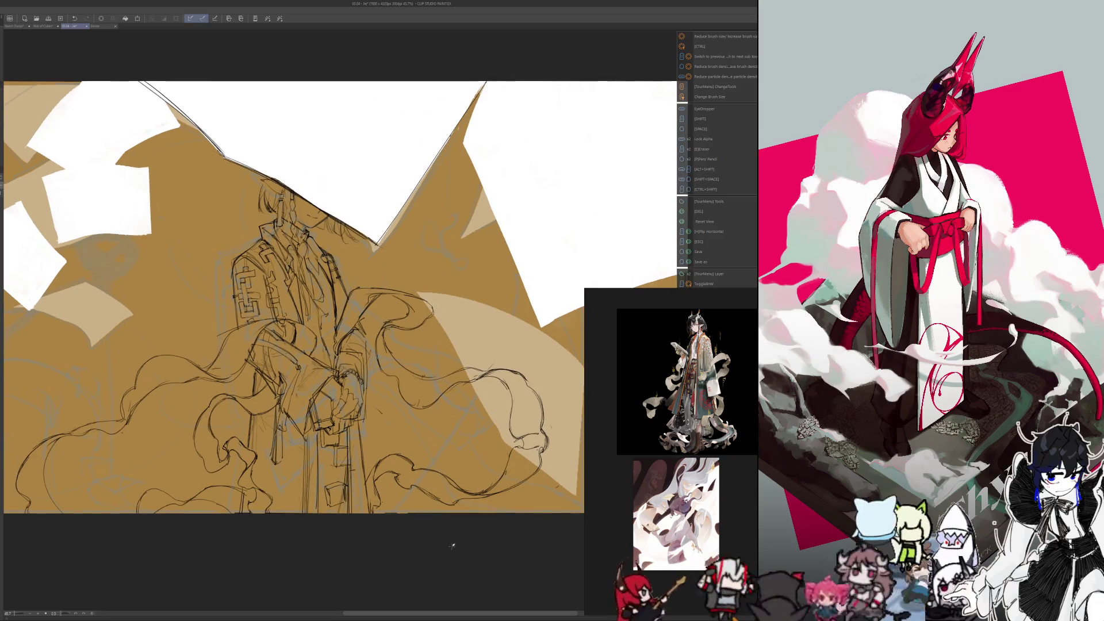
pyautogui.scroll(-1, 443, 561)
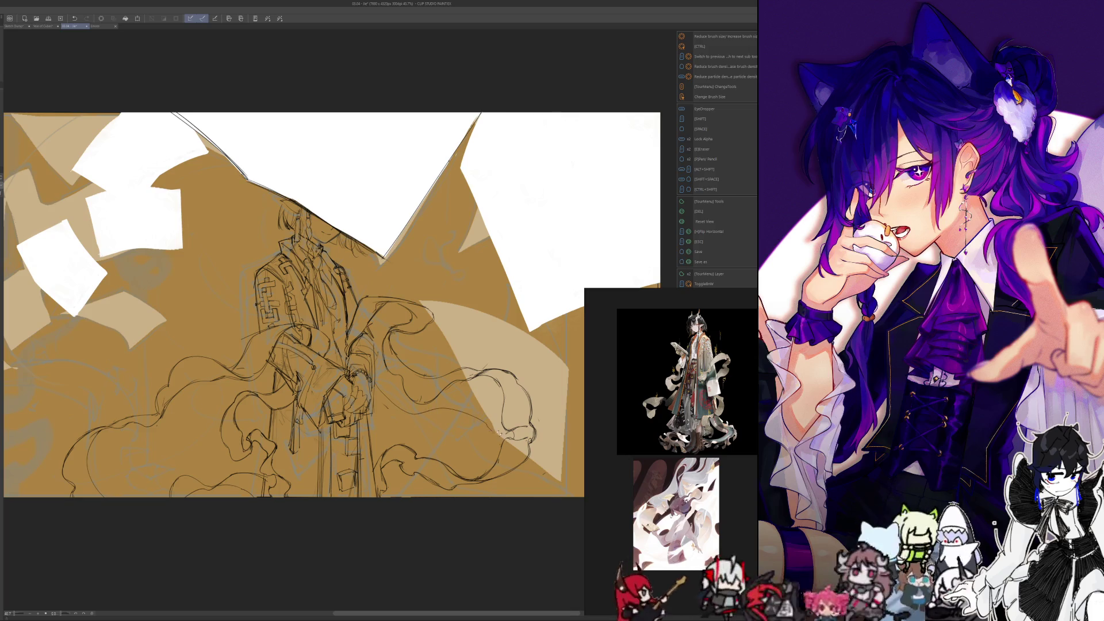
pyautogui.scroll(-1, 441, 420)
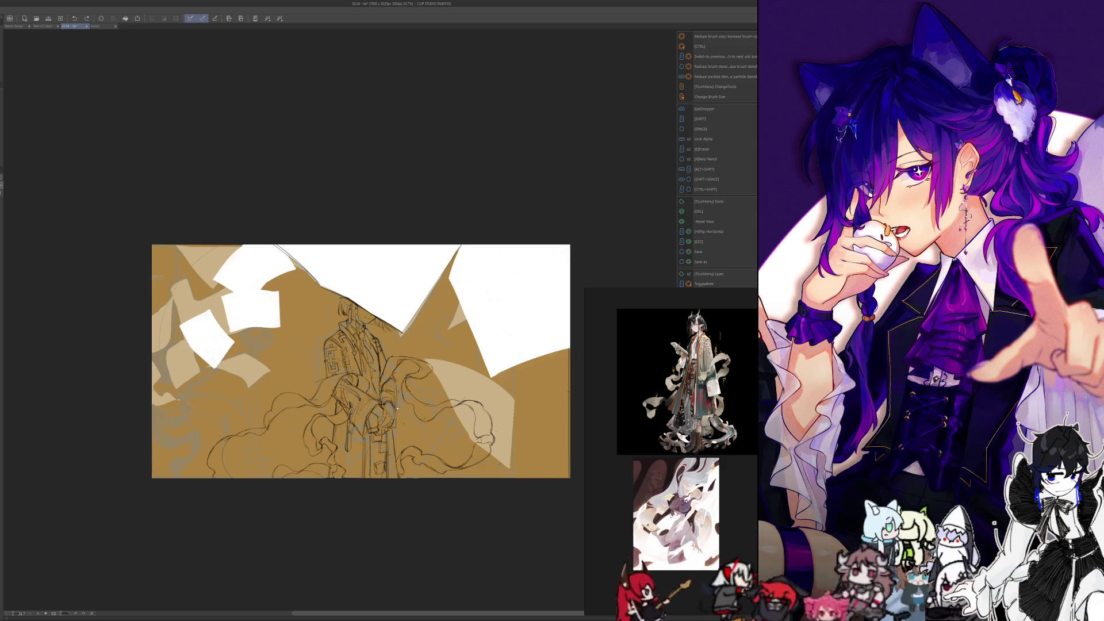
pyautogui.moveTo(404, 429); pyautogui.dragTo(460, 457)
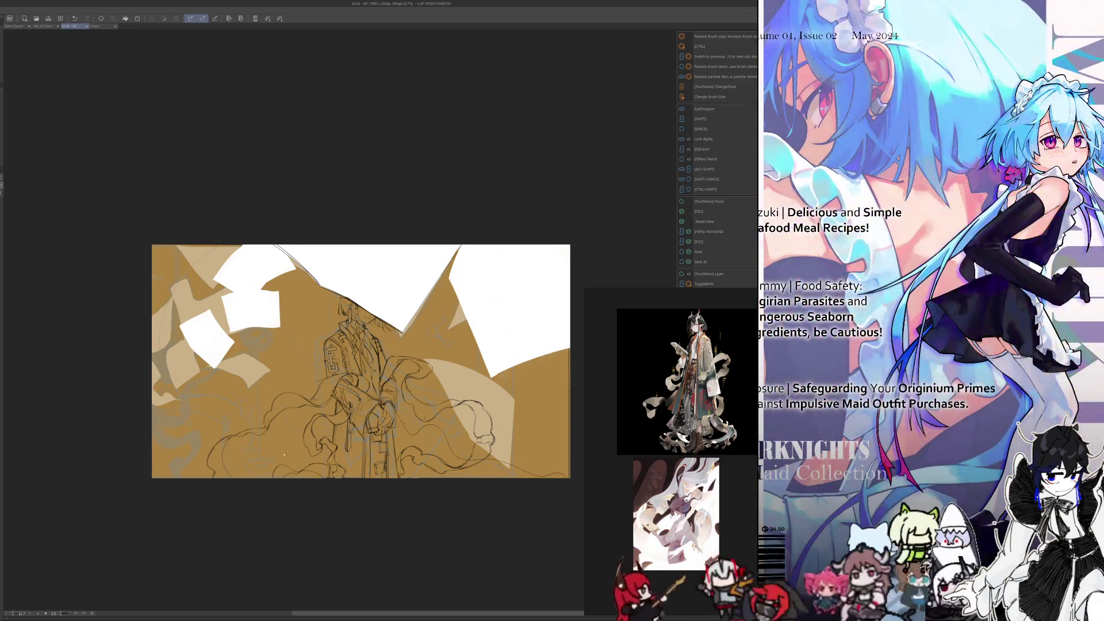
pyautogui.hotkey('ctrl', 'z')
pyautogui.scroll(3, 396, 527)
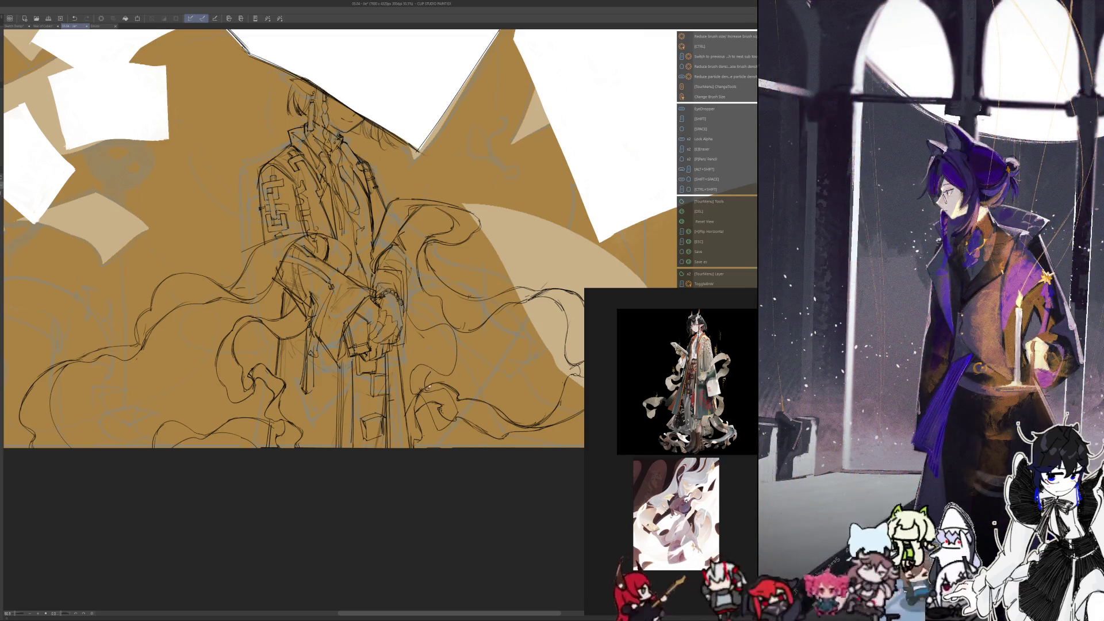
# Step: Alternate repeatedly between Eraser and Pen while refining the sleeve folds and trailing cloth loops
pyautogui.press('e')
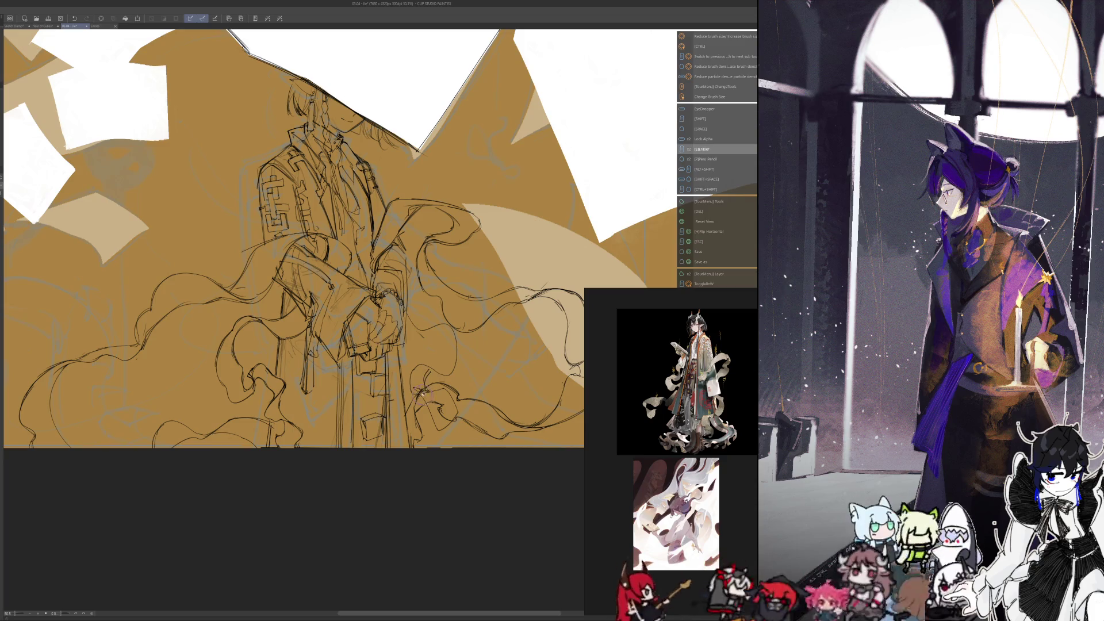
pyautogui.press('p')
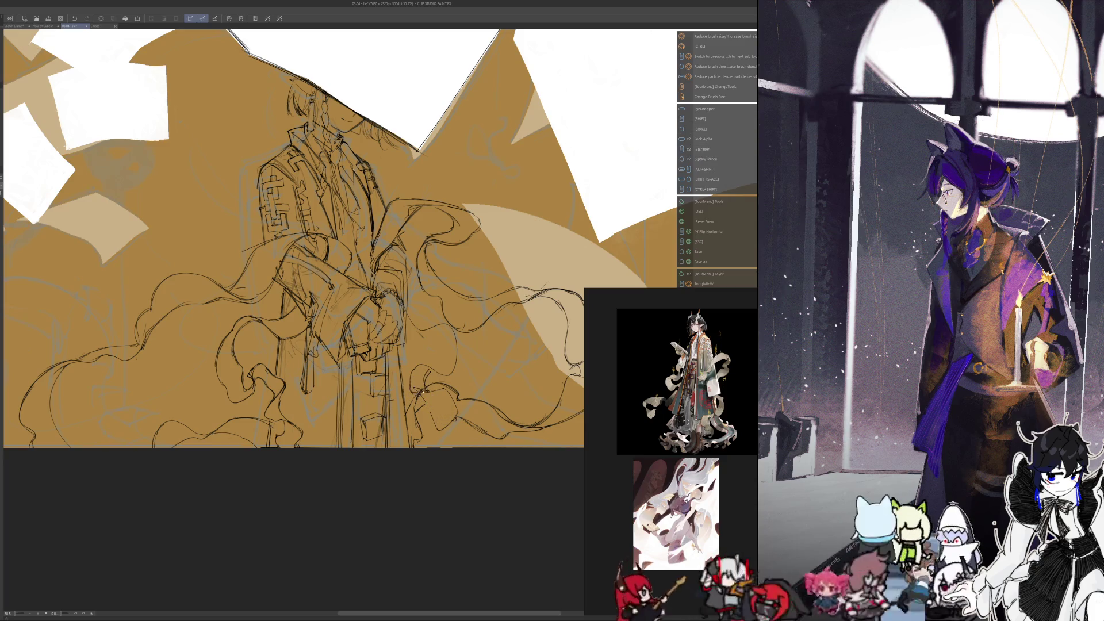
pyautogui.press('e')
pyautogui.press('p')
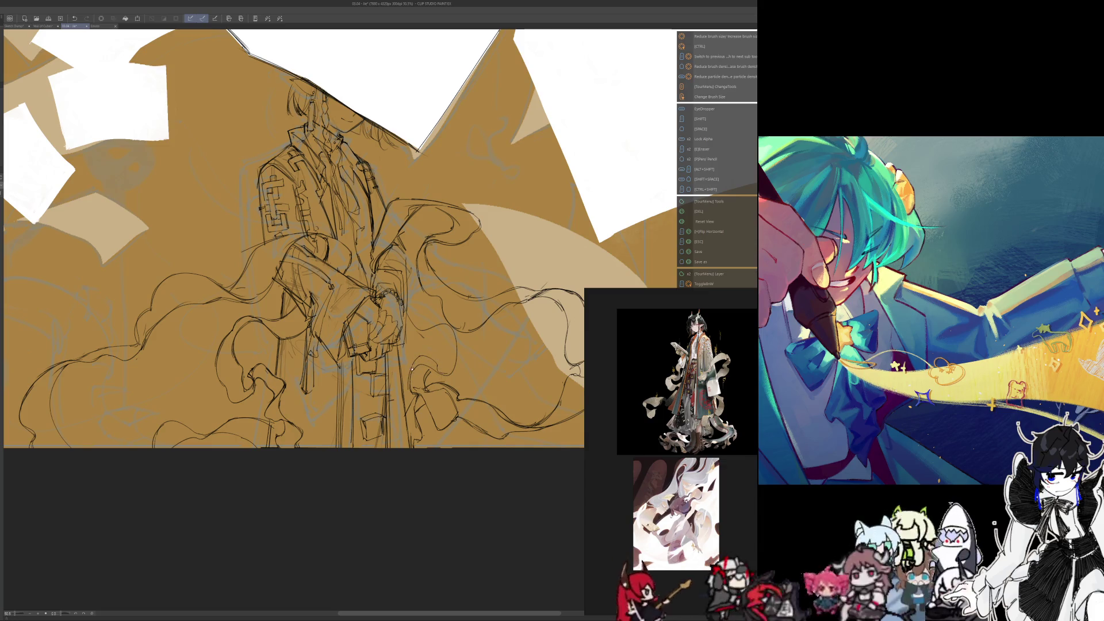
pyautogui.press('e')
pyautogui.press('p')
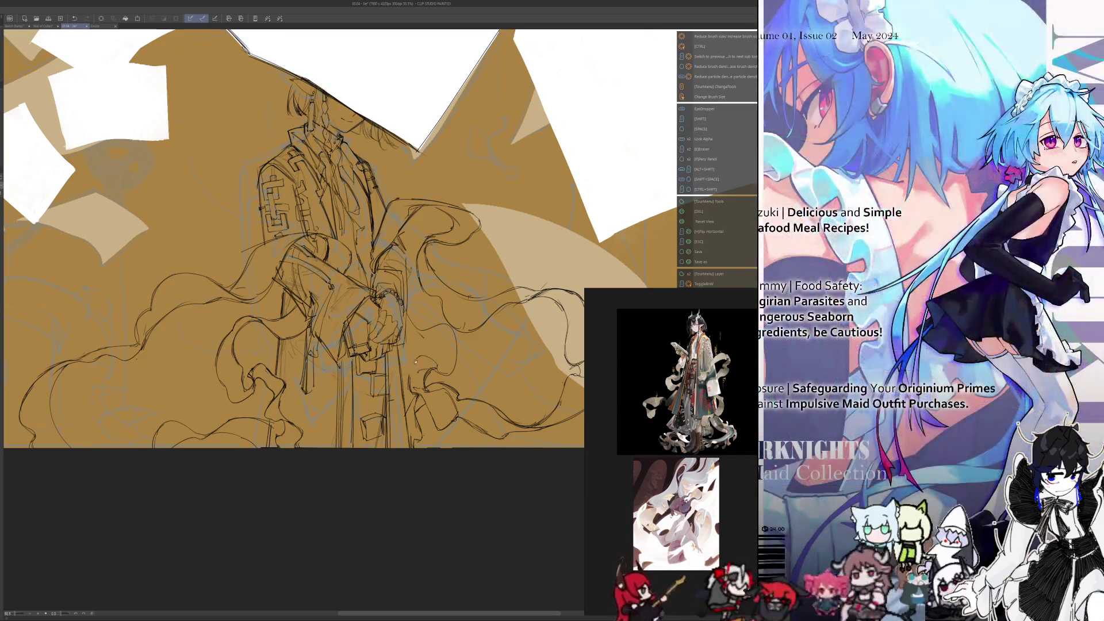
pyautogui.press('shift')
pyautogui.press('e')
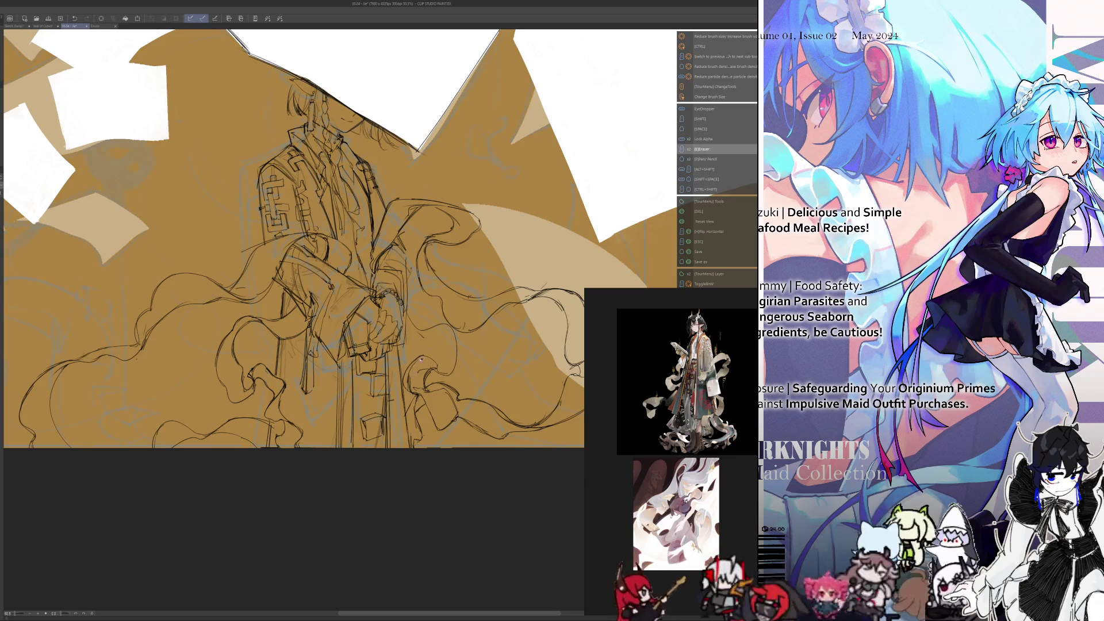
pyautogui.press('space')
pyautogui.press('p')
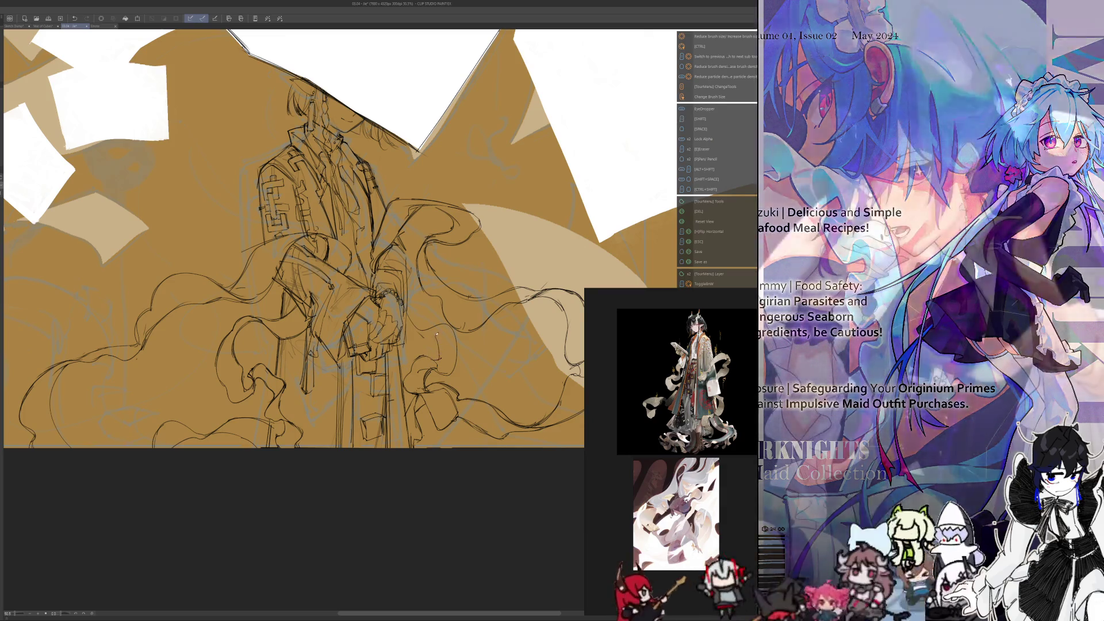
pyautogui.press('shift')
pyautogui.press('e')
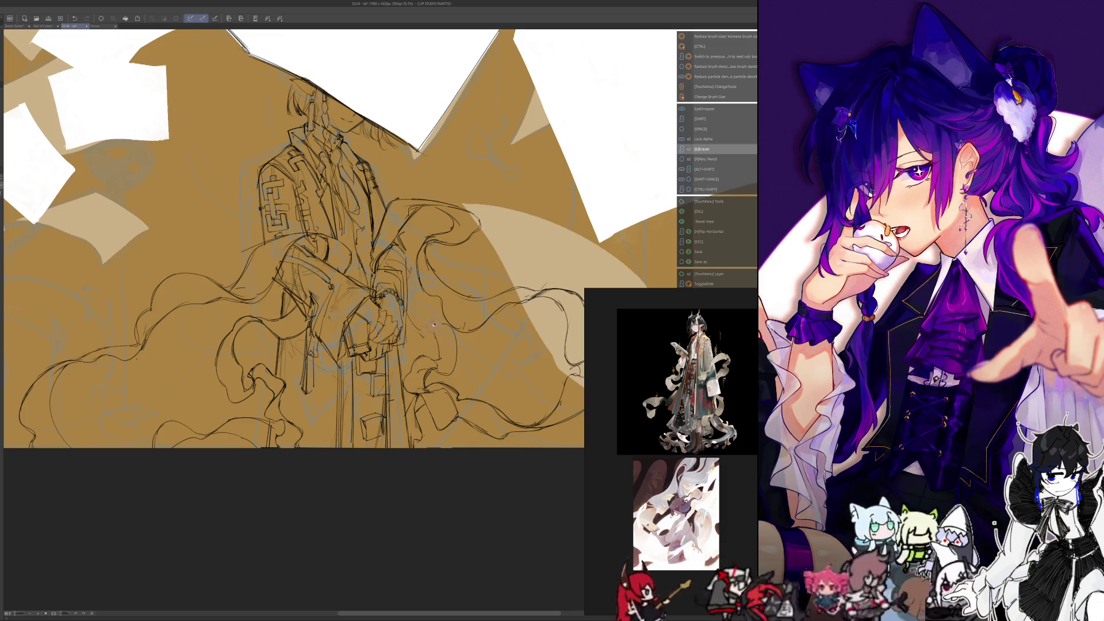
pyautogui.press('space')
pyautogui.press('p')
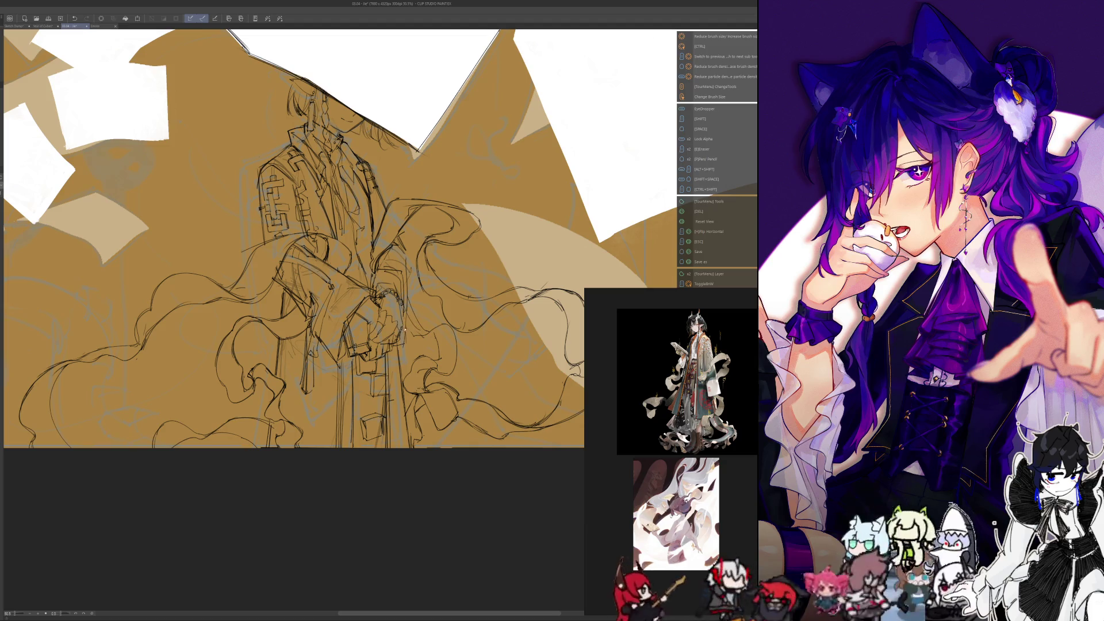
# Step: Mirror the canvas view horizontally, then flip it back to its normal orientation
pyautogui.press('h')
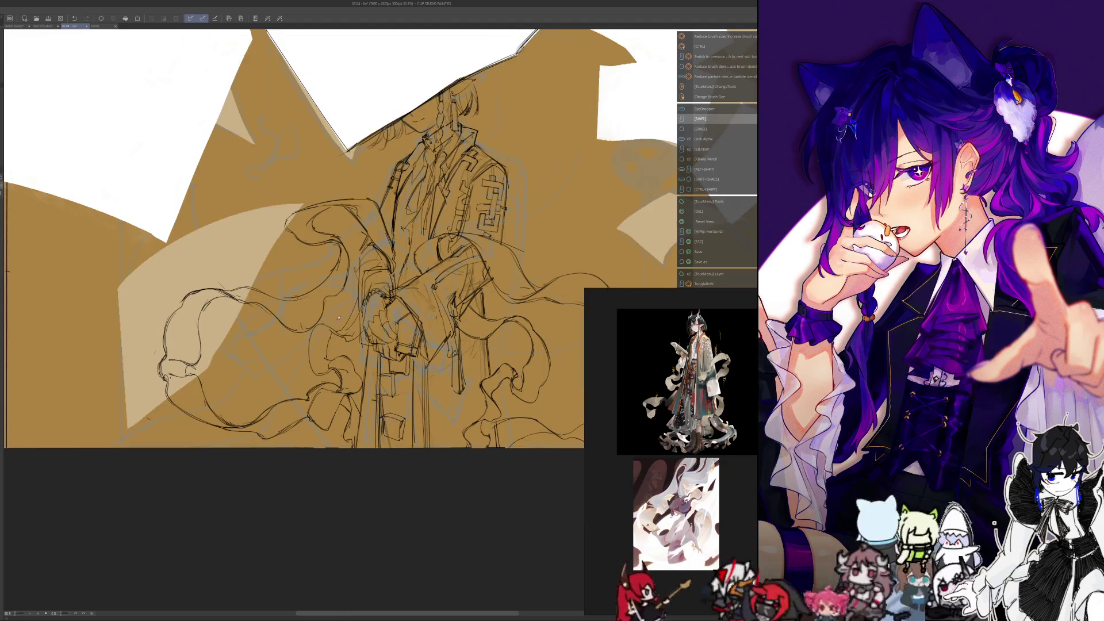
pyautogui.press('space')
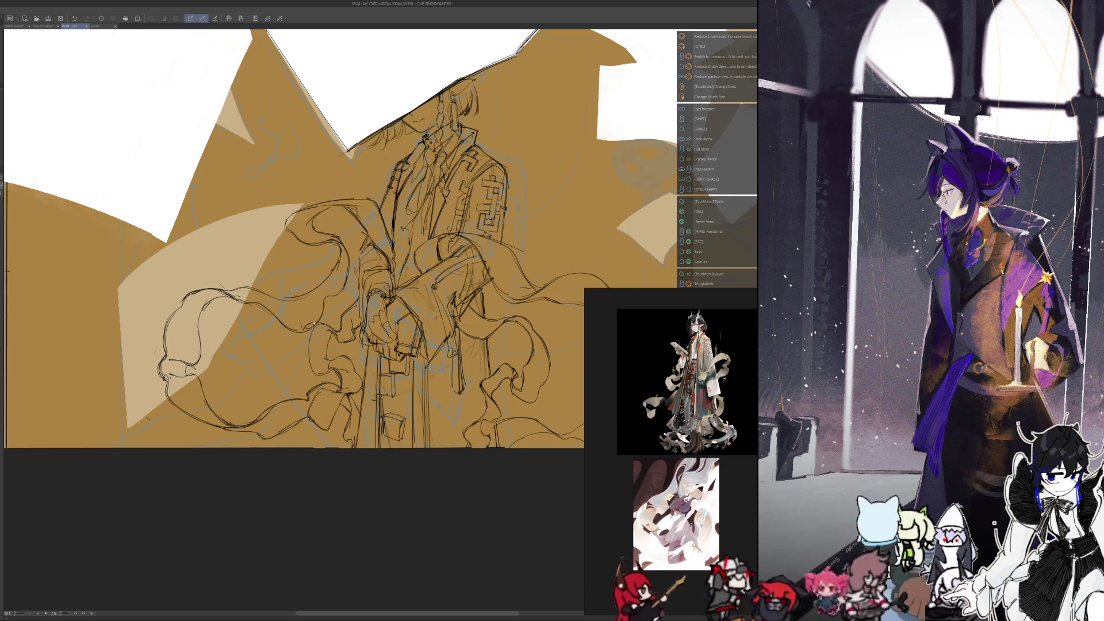
pyautogui.press('h')
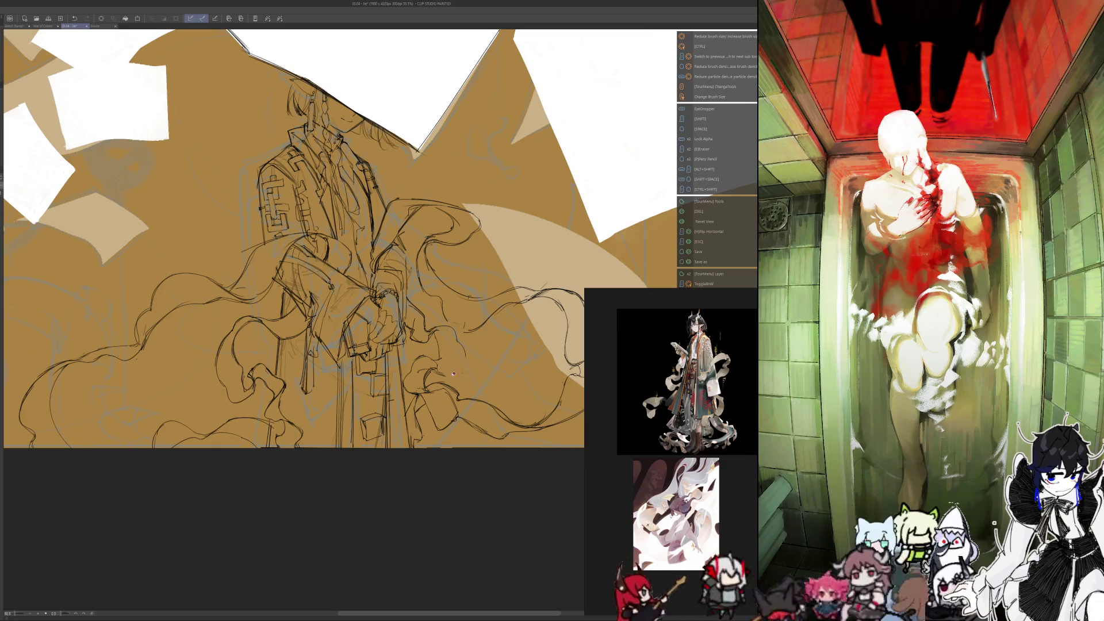
# Step: Mirror the canvas view horizontally again, toggling the Eraser and ending back on the Pen
pyautogui.press('space')
pyautogui.press('p')
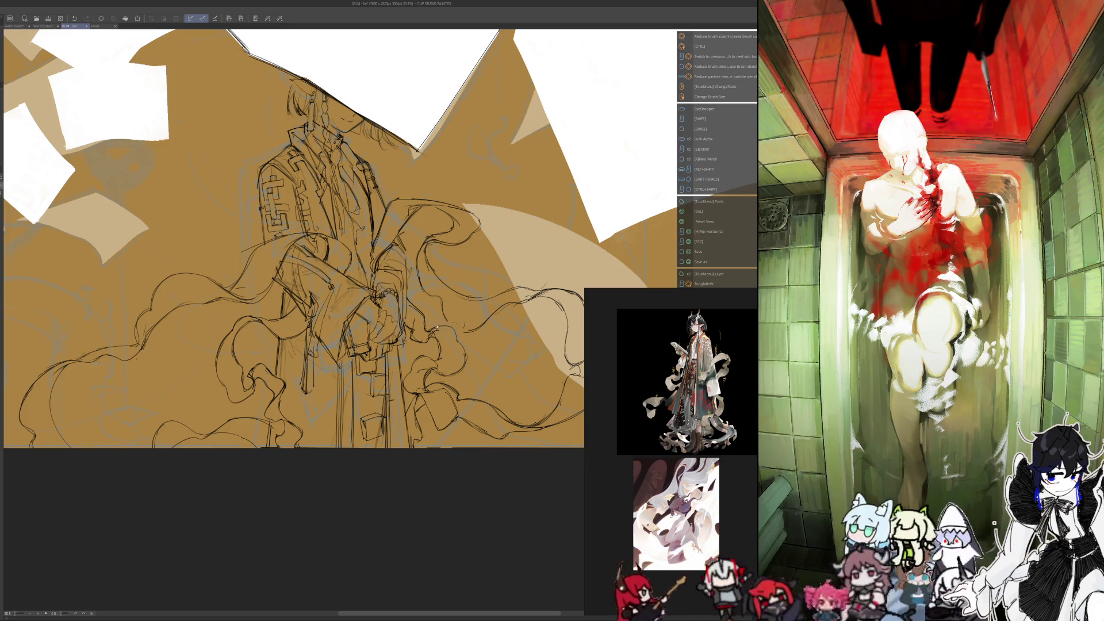
pyautogui.press('h')
pyautogui.press('shift')
pyautogui.press('e')
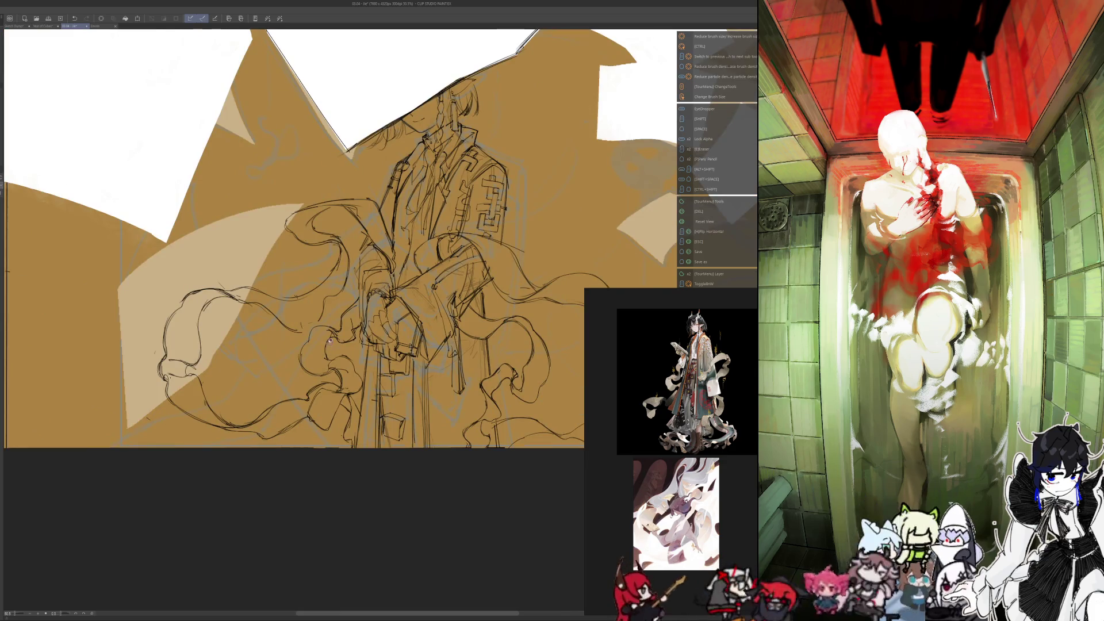
pyautogui.press('space')
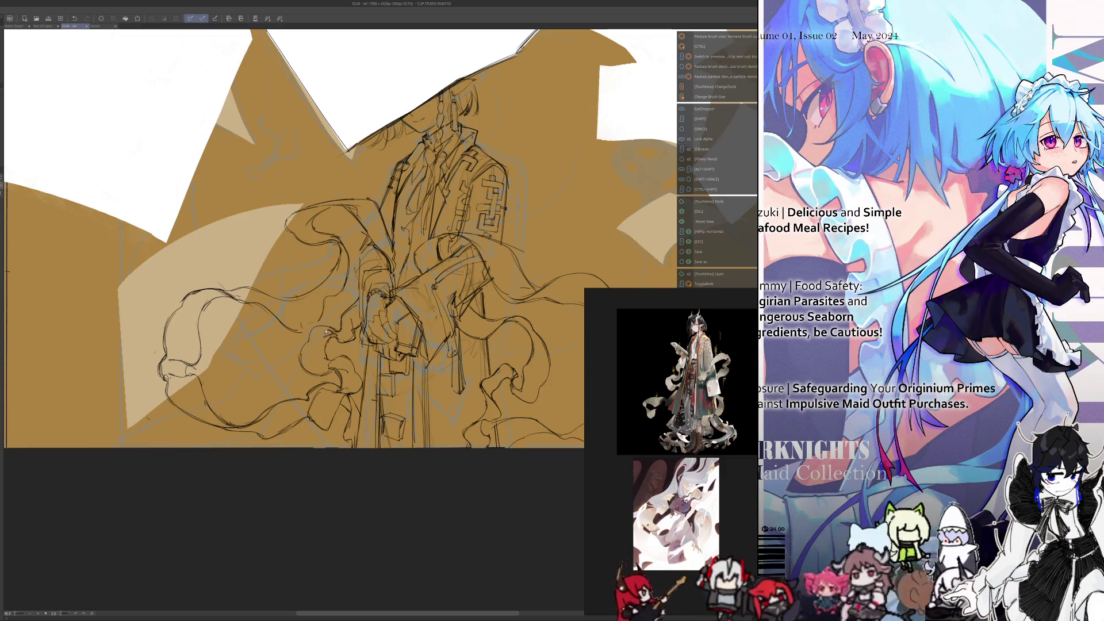
pyautogui.press('space')
pyautogui.press('shift')
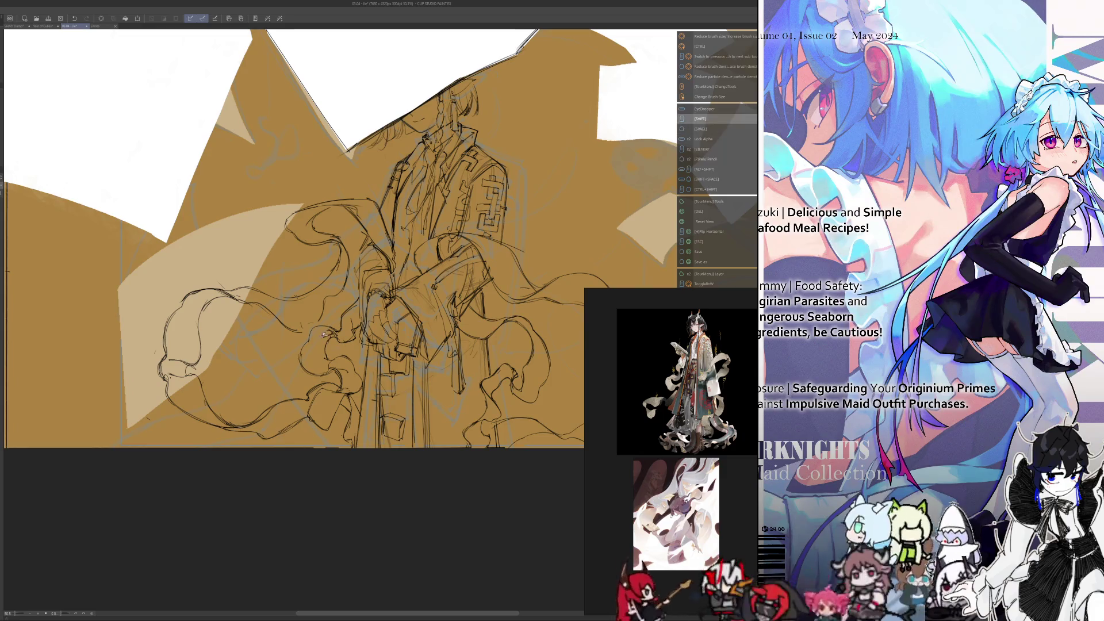
pyautogui.press('e')
pyautogui.press('space')
pyautogui.press('p')
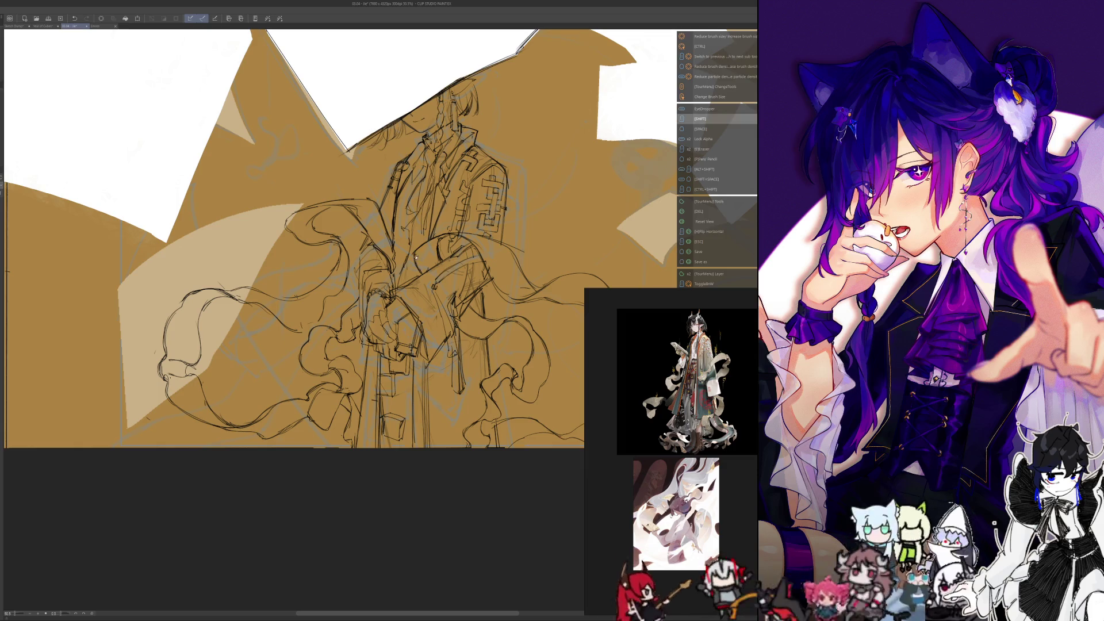
pyautogui.press('e')
pyautogui.press('space')
pyautogui.press('p')
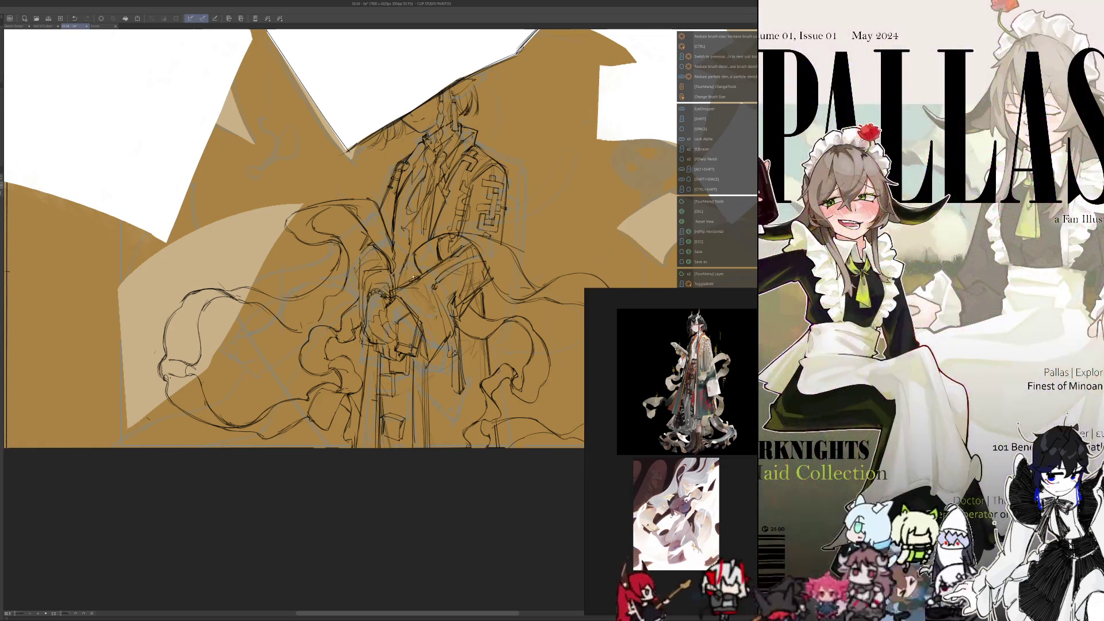
pyautogui.press('shift')
pyautogui.press('e')
pyautogui.press('p')
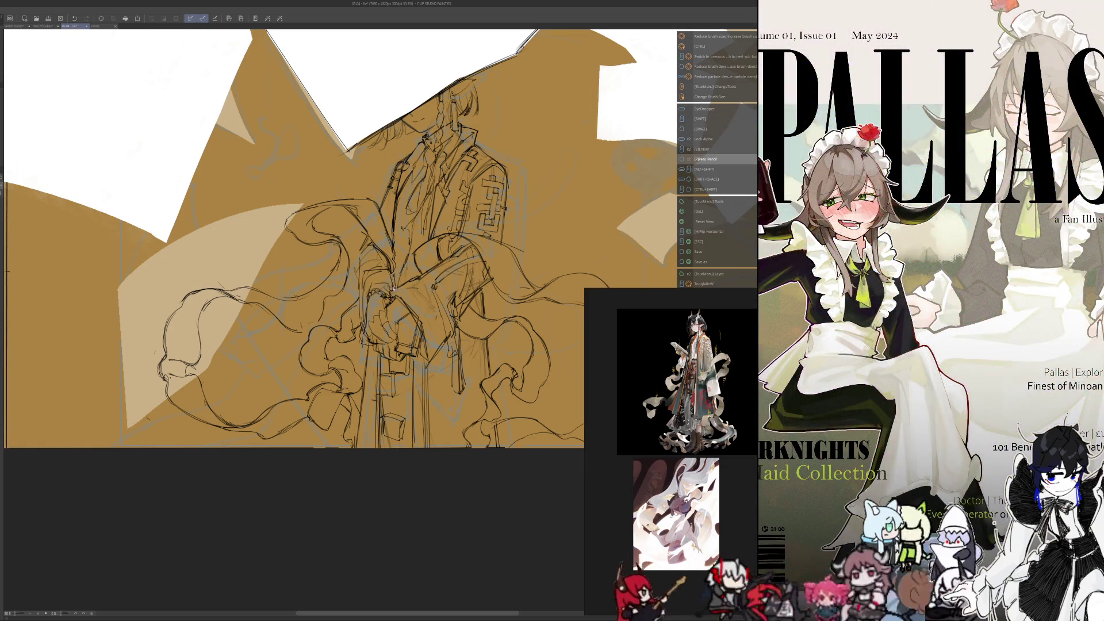
pyautogui.press('shift')
pyautogui.press('e')
pyautogui.press('space')
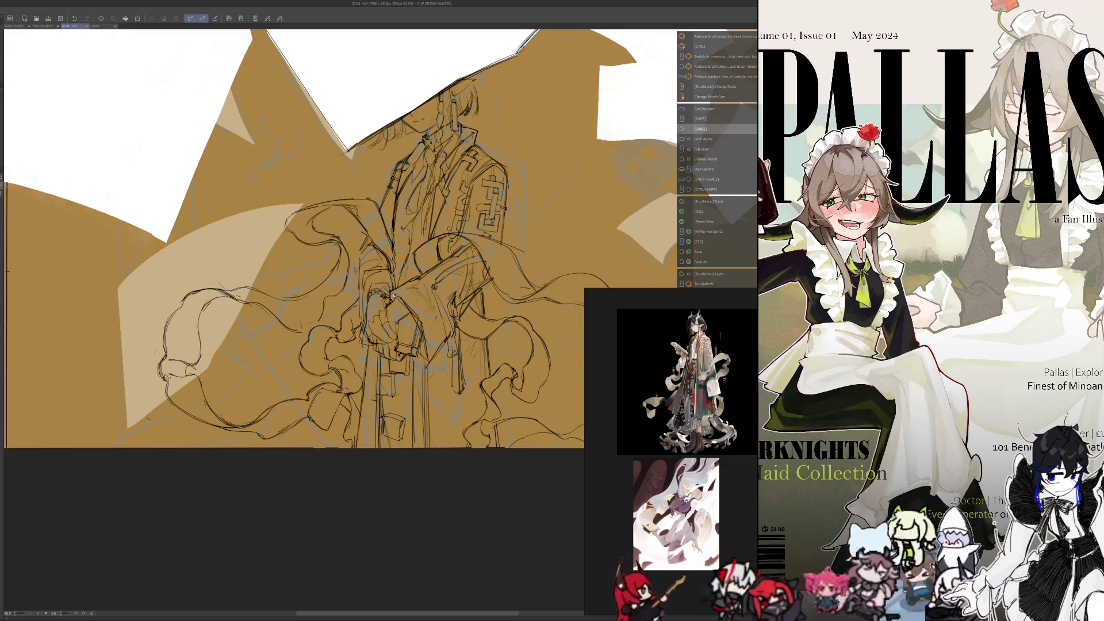
pyautogui.press('p')
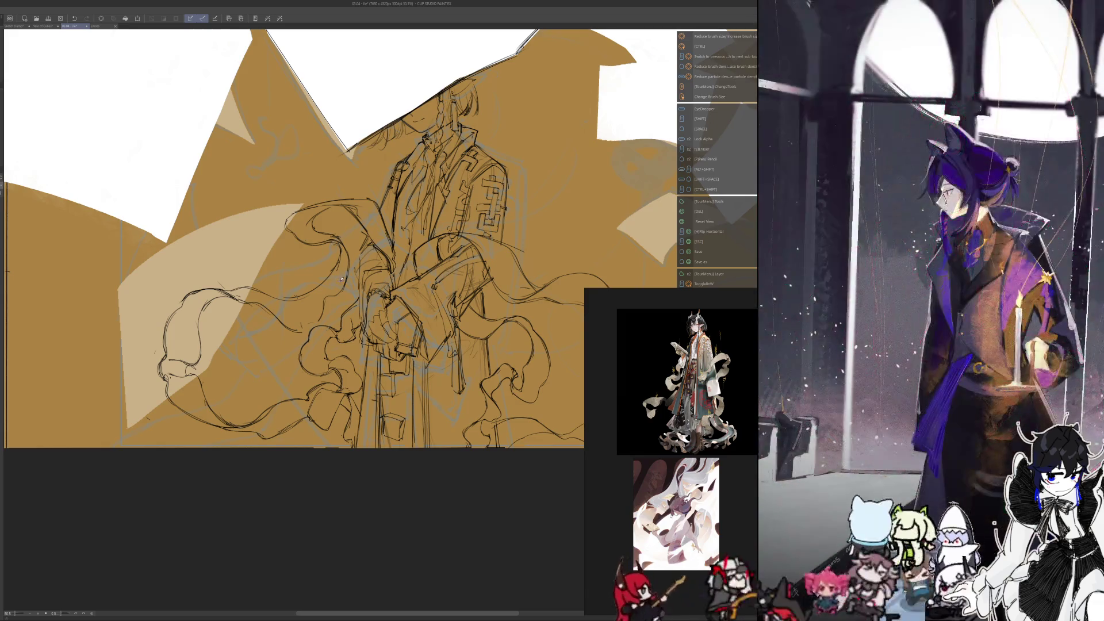
# Step: Unmirror the view, zoom out to 34.5%, and mirror the canvas horizontally again
pyautogui.press('h')
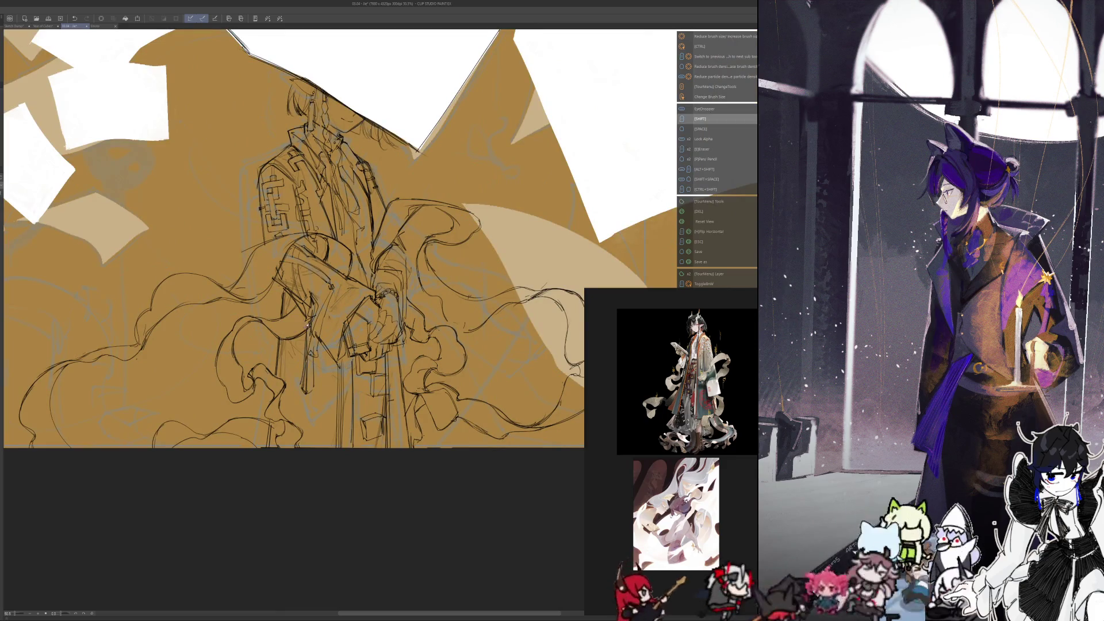
pyautogui.press('space')
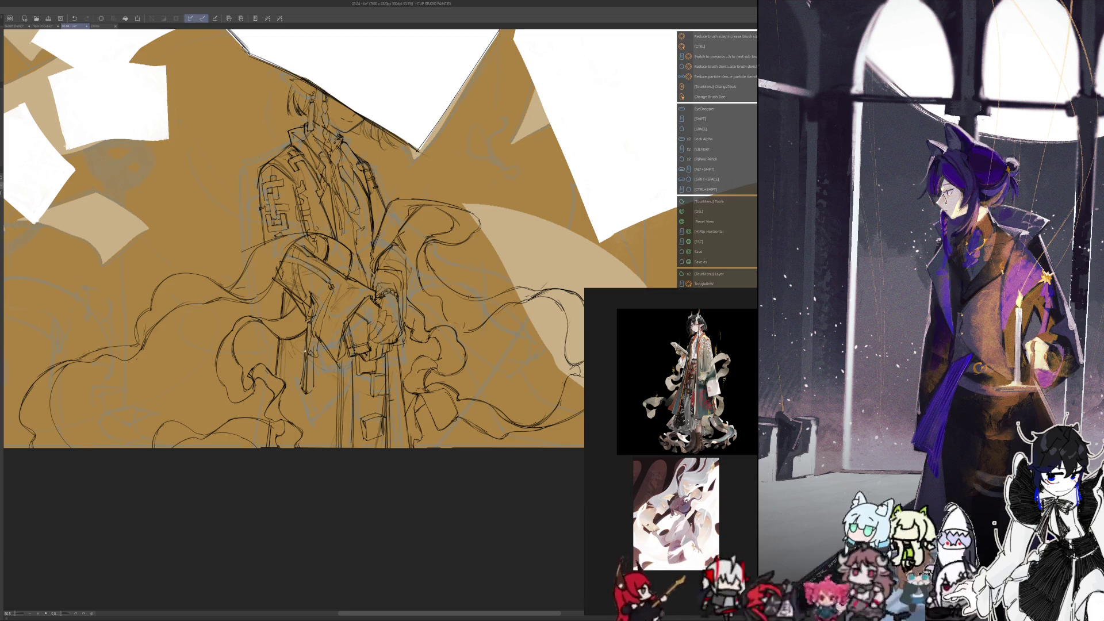
pyautogui.moveTo(311, 541); pyautogui.dragTo(351, 584)
pyautogui.scroll(-2, 332, 525)
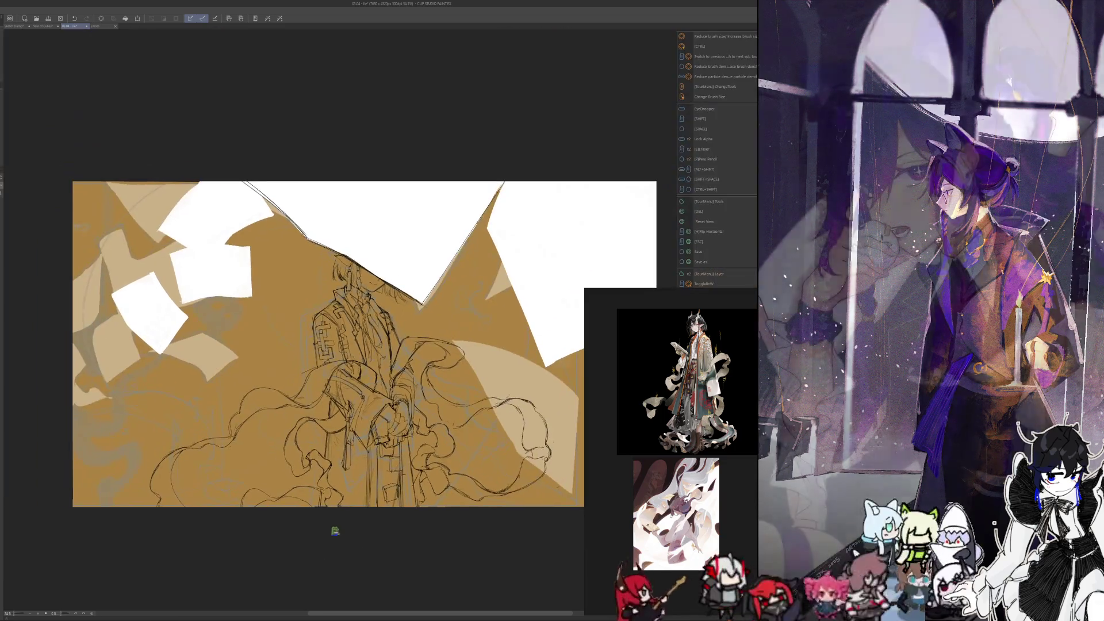
pyautogui.press('h')
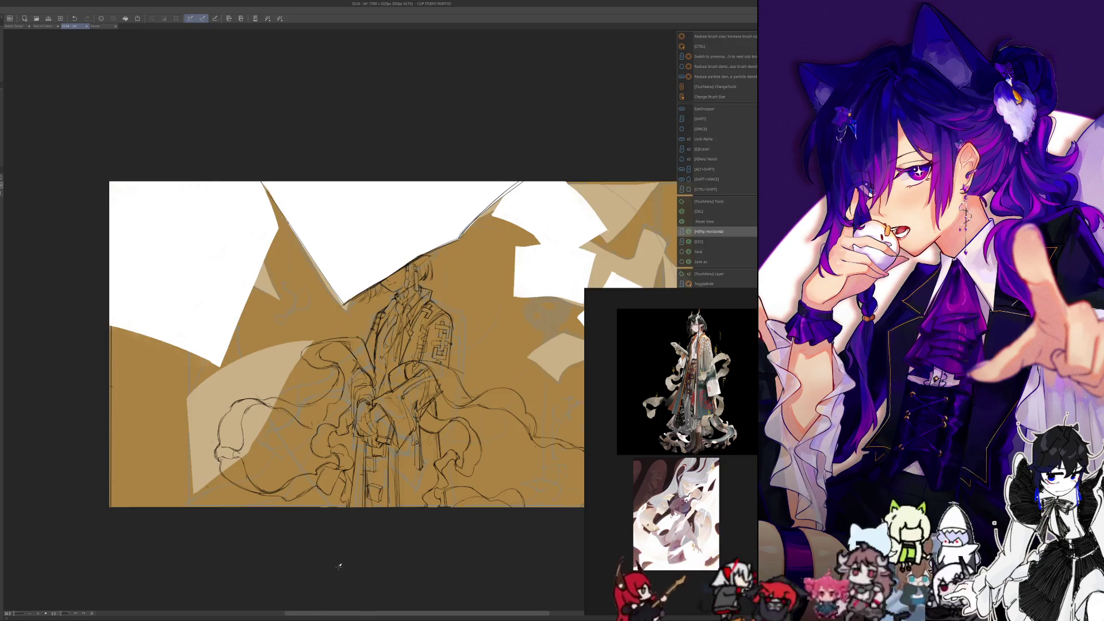
# Step: Pan the mirrored view to frame the whole picture, including all the scattered paper shapes
pyautogui.moveTo(339, 570)
pyautogui.mouseDown()
pyautogui.moveTo(312, 522)
pyautogui.moveTo(321, 546)
pyautogui.moveTo(304, 548)
pyautogui.moveTo(253, 523)
pyautogui.mouseUp()
pyautogui.moveTo(339, 432); pyautogui.dragTo(331, 444)
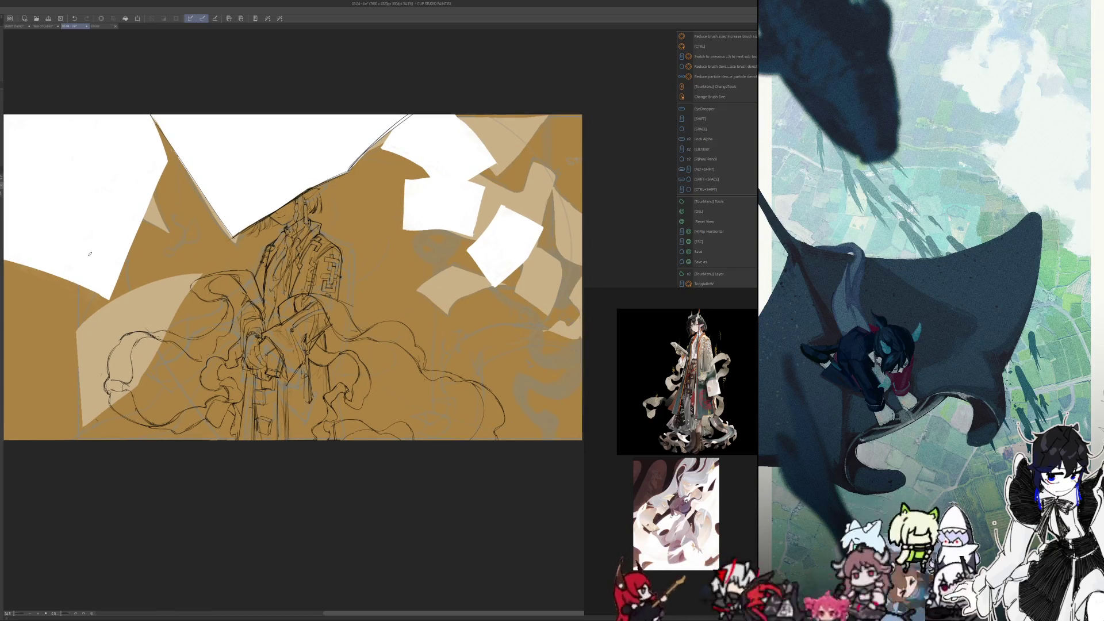
pyautogui.moveTo(266, 424); pyautogui.dragTo(277, 505)
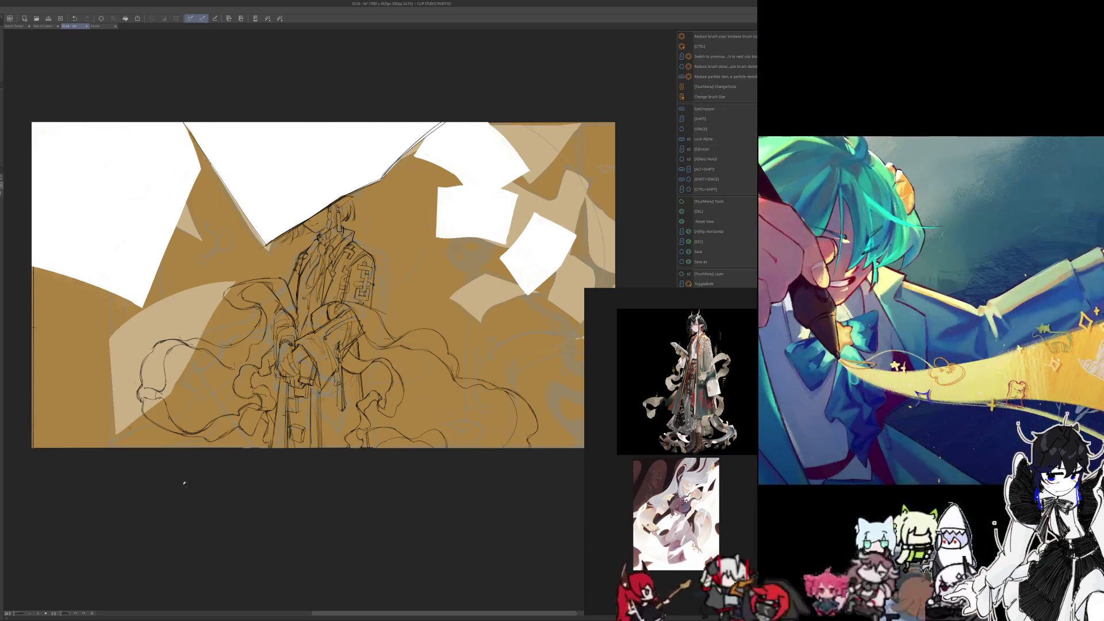
pyautogui.moveTo(184, 481); pyautogui.dragTo(213, 474)
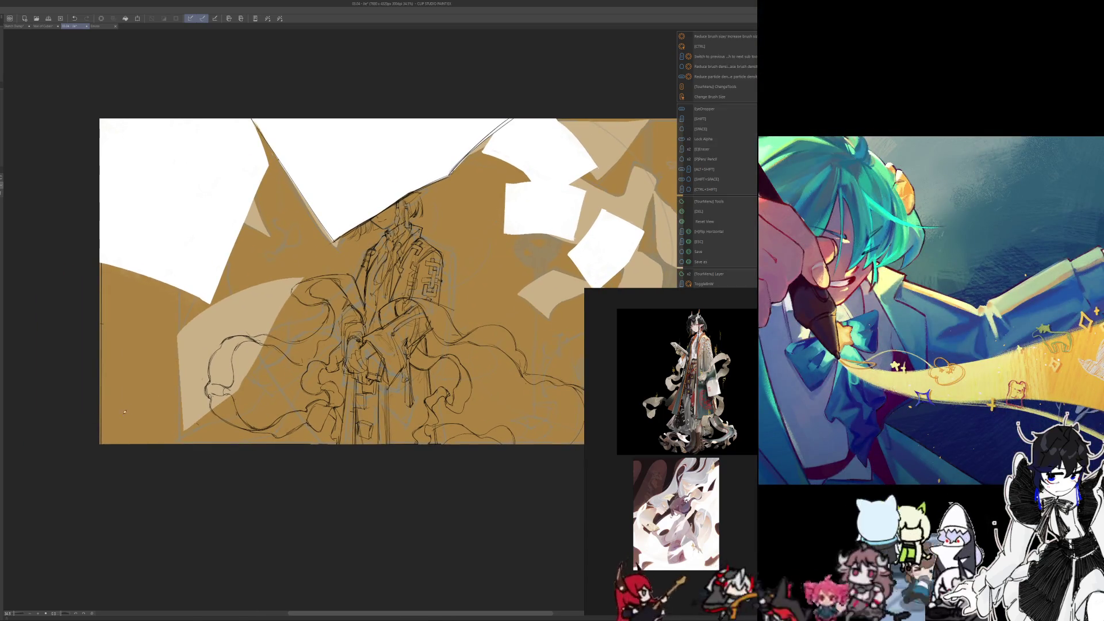
pyautogui.moveTo(370, 525); pyautogui.dragTo(285, 525)
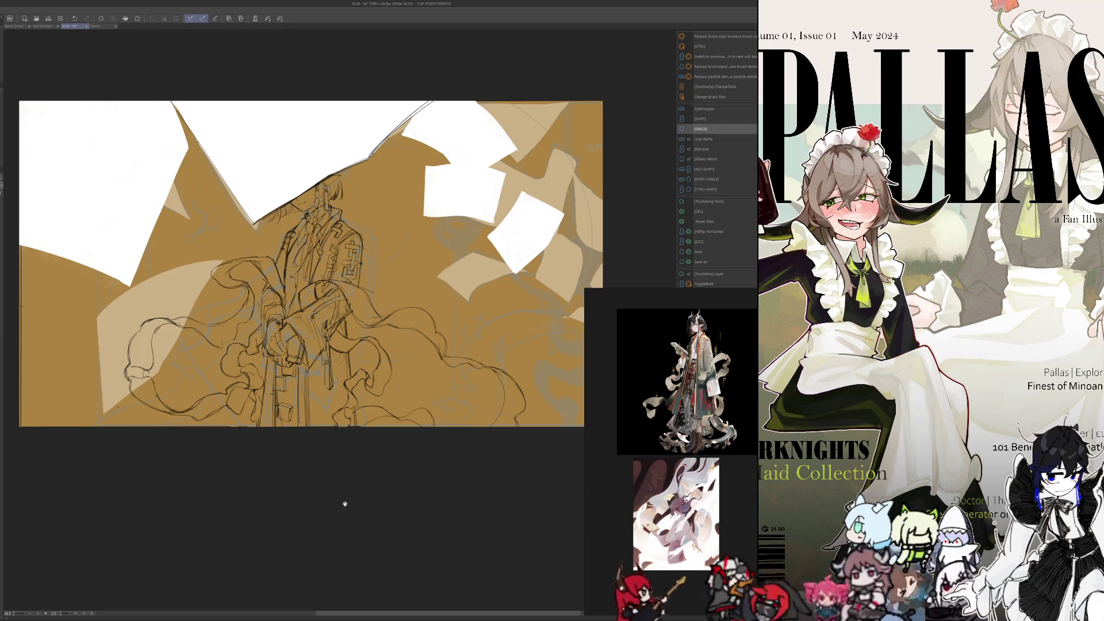
# Step: Pan toward the robed figure and zoom in to 45%, then switch to Eraser and back to Pen
pyautogui.moveTo(342, 500); pyautogui.dragTo(377, 503)
pyautogui.scroll(2, 377, 504)
pyautogui.scroll(1, 374, 476)
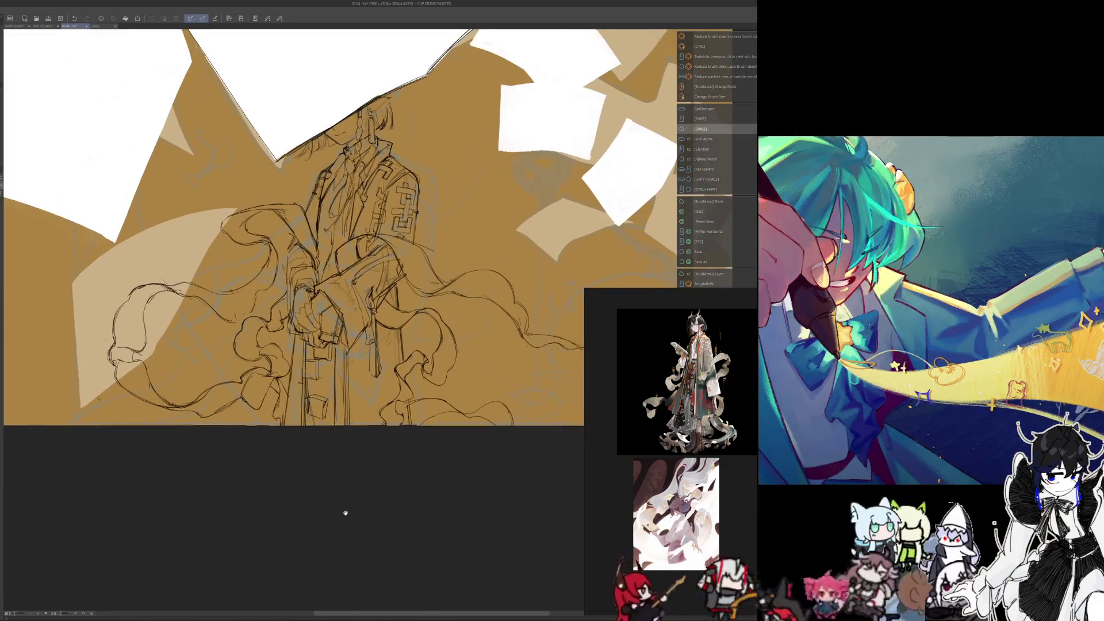
pyautogui.scroll(1, 345, 513)
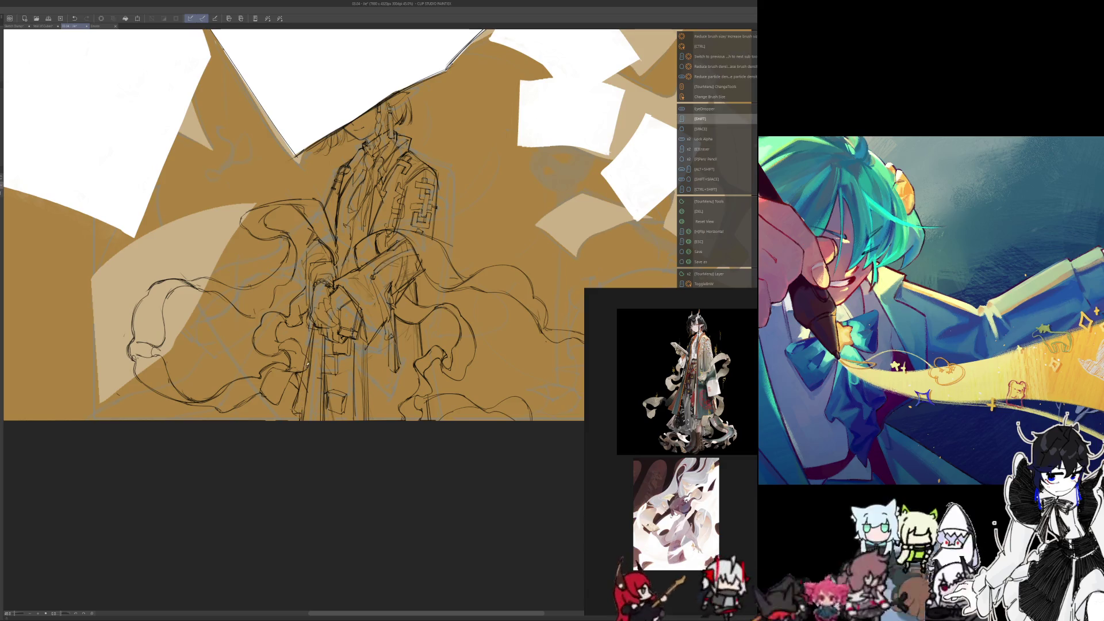
pyautogui.press('e')
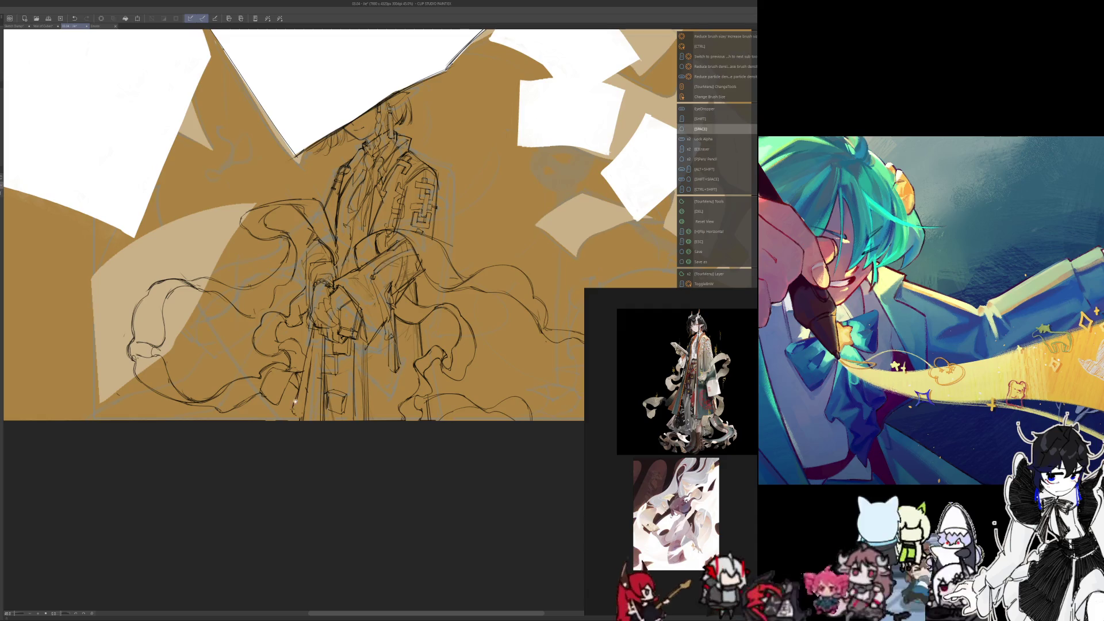
pyautogui.press('p')
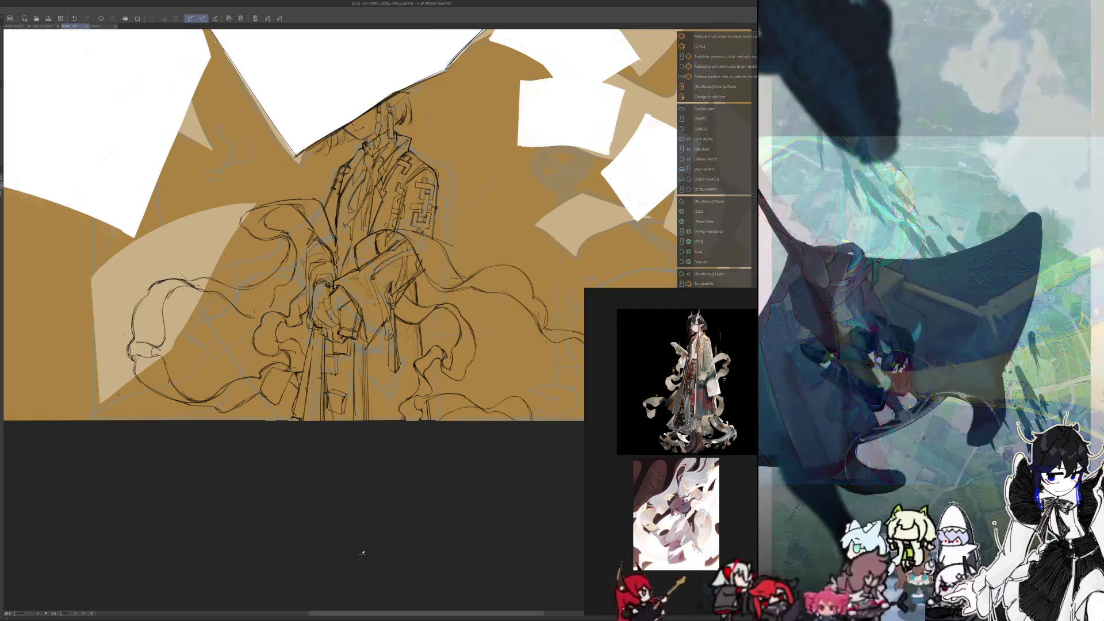
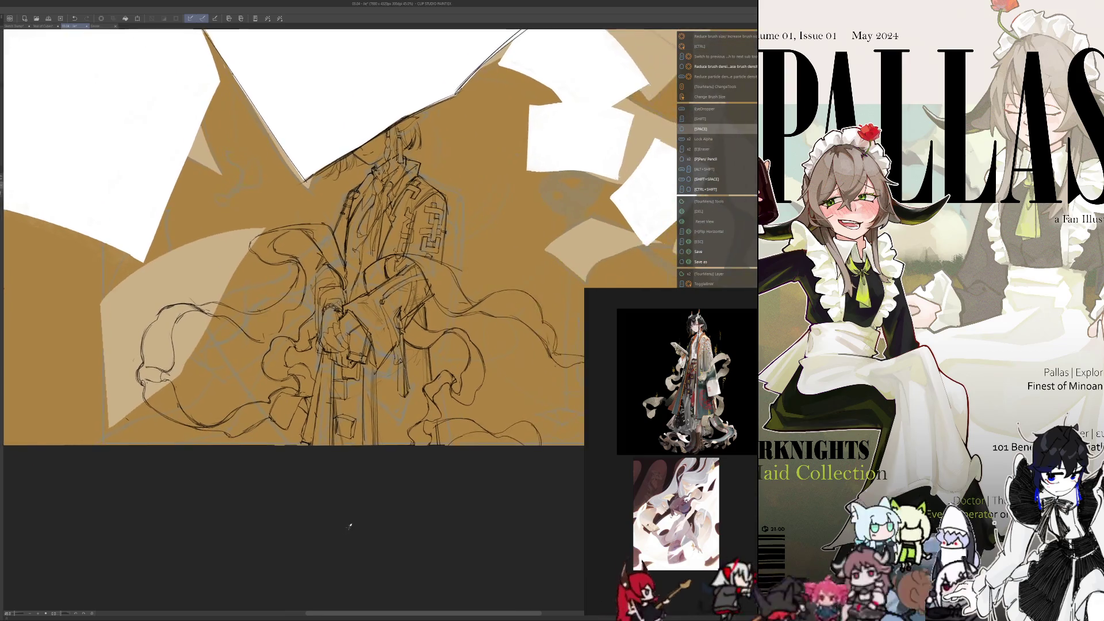
# Step: Zoom in on the robed figure sketch while switching between the Eraser and Pen
pyautogui.scroll(-5, 330, 519)
pyautogui.scroll(3, 336, 519)
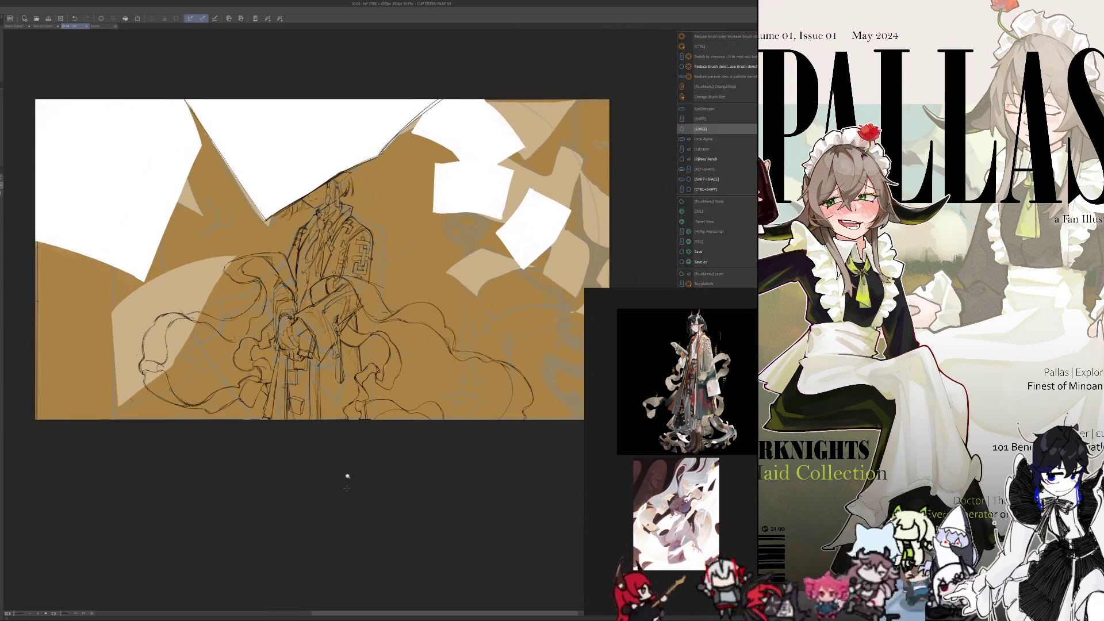
pyautogui.scroll(3, 357, 477)
pyautogui.press('e')
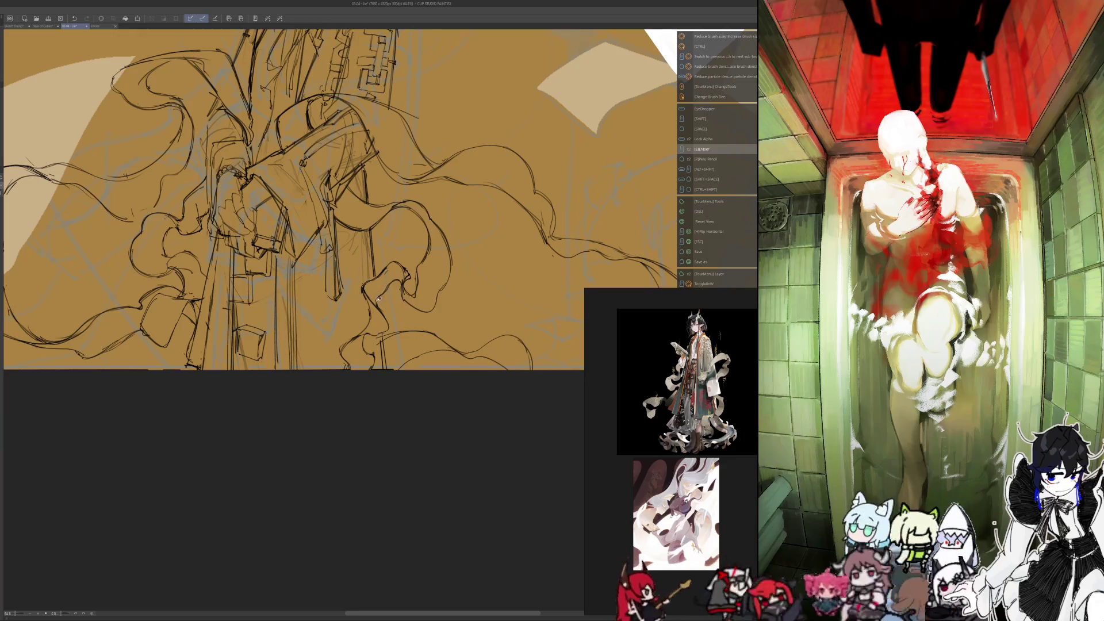
pyautogui.press('p')
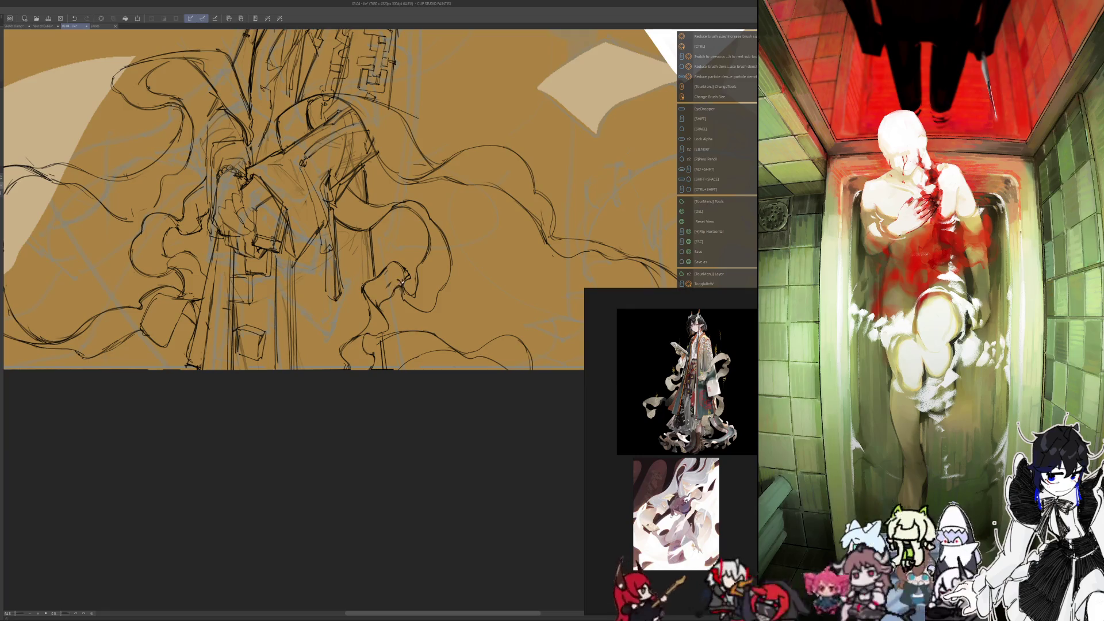
pyautogui.press('shift')
pyautogui.press('e')
pyautogui.press('space')
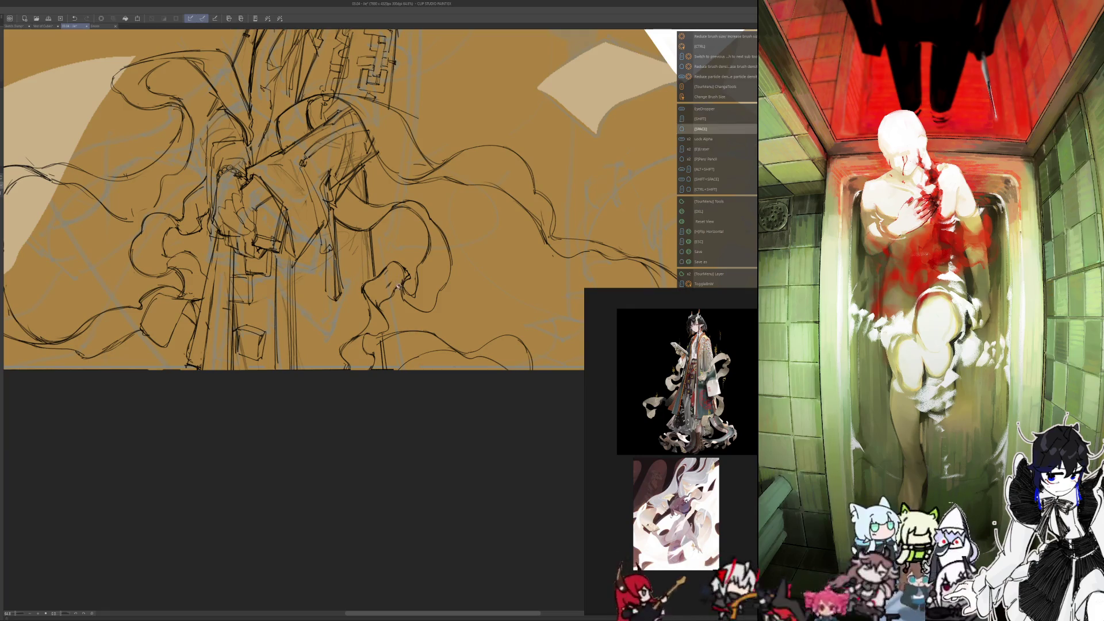
pyautogui.press('p')
# Step: Readjust the zoom level and cycle again through the Eraser, hand and Pencil tools
pyautogui.scroll(-3, 363, 422)
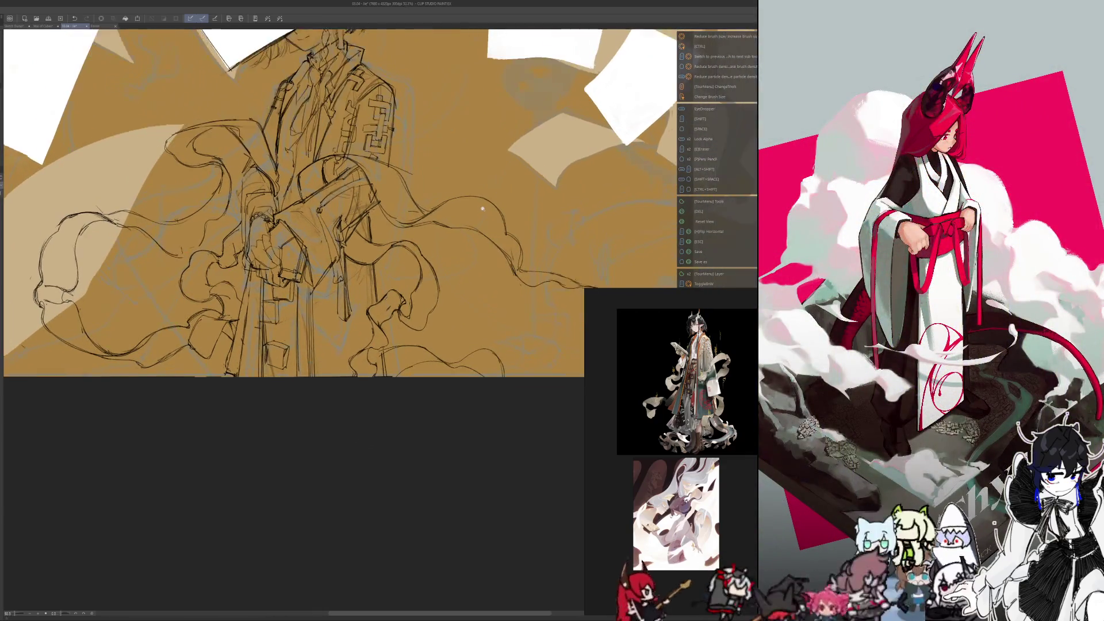
pyautogui.scroll(-2, 476, 198)
pyautogui.scroll(2, 476, 198)
pyautogui.scroll(2, 436, 178)
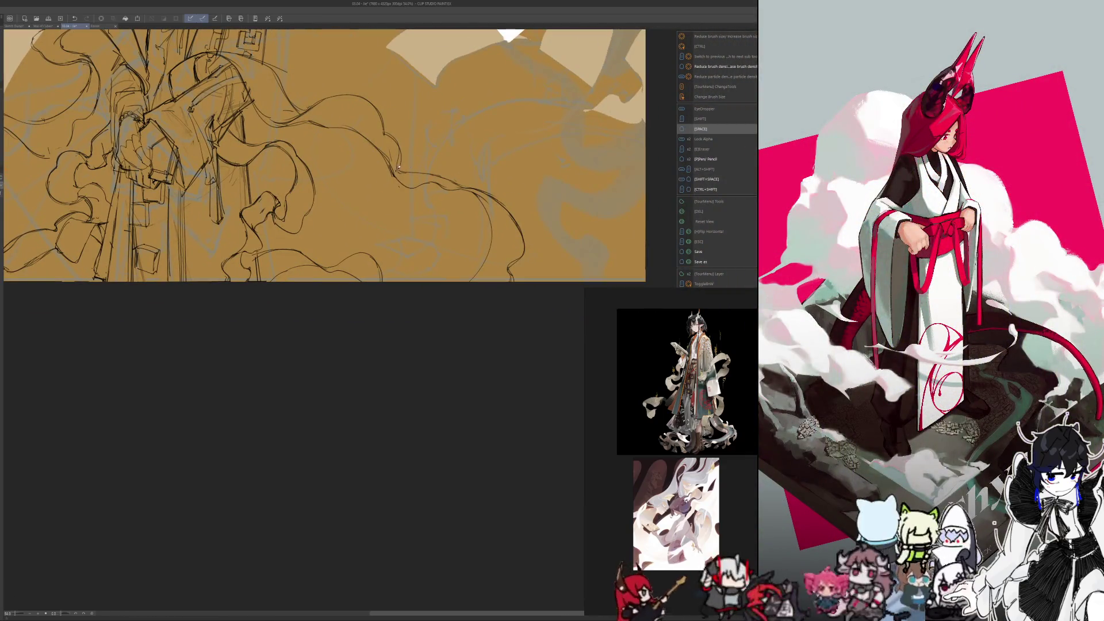
pyautogui.press('e')
pyautogui.press('space')
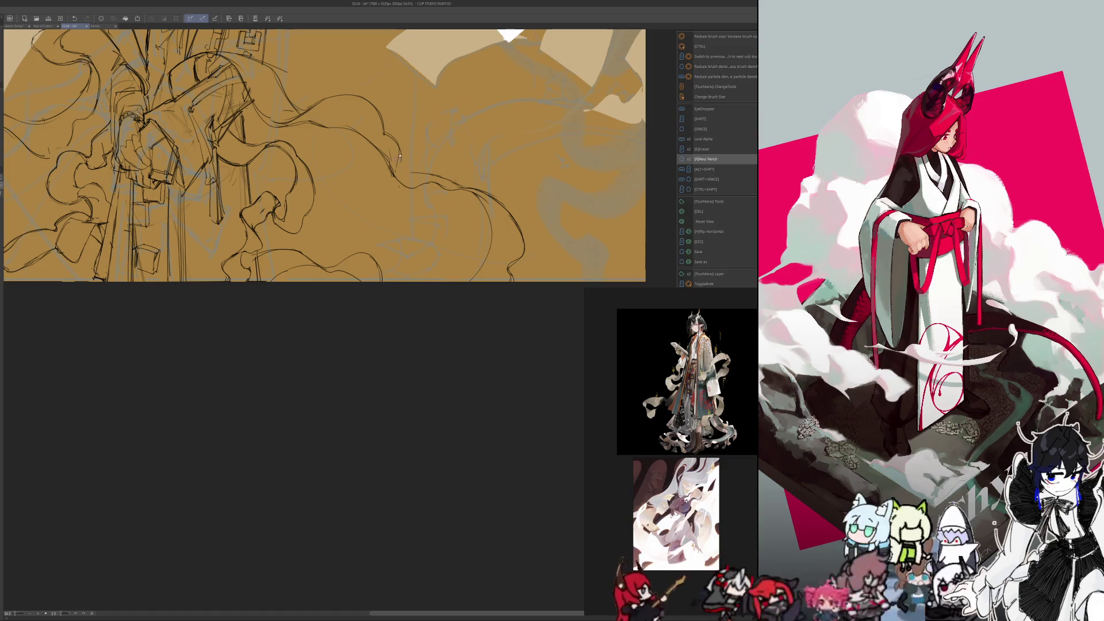
pyautogui.press('p')
pyautogui.press('space')
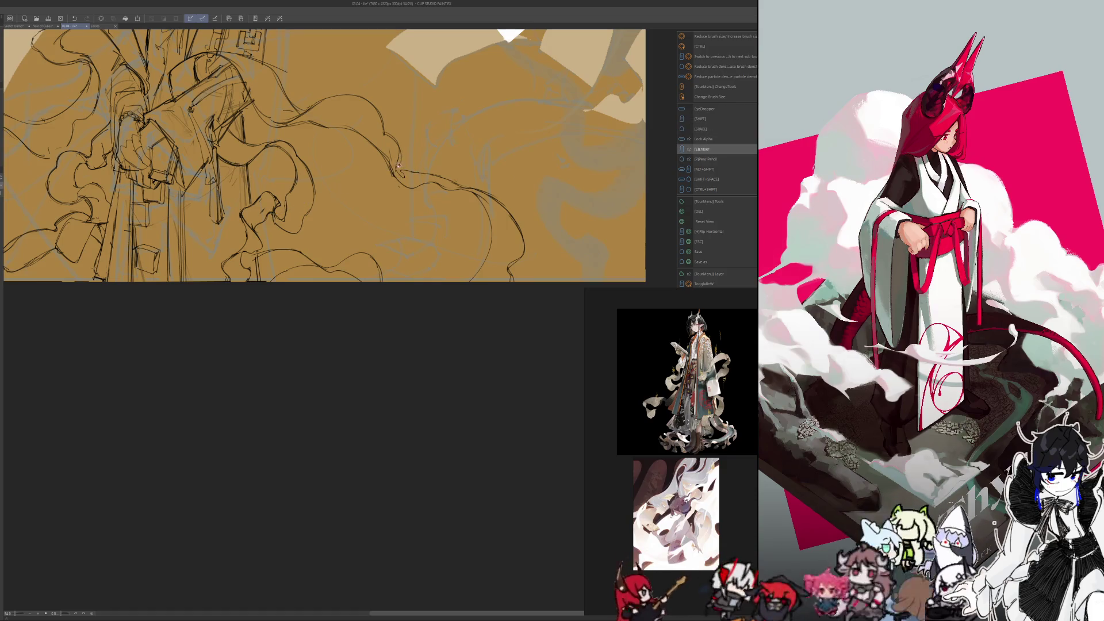
pyautogui.press('p')
pyautogui.press('space')
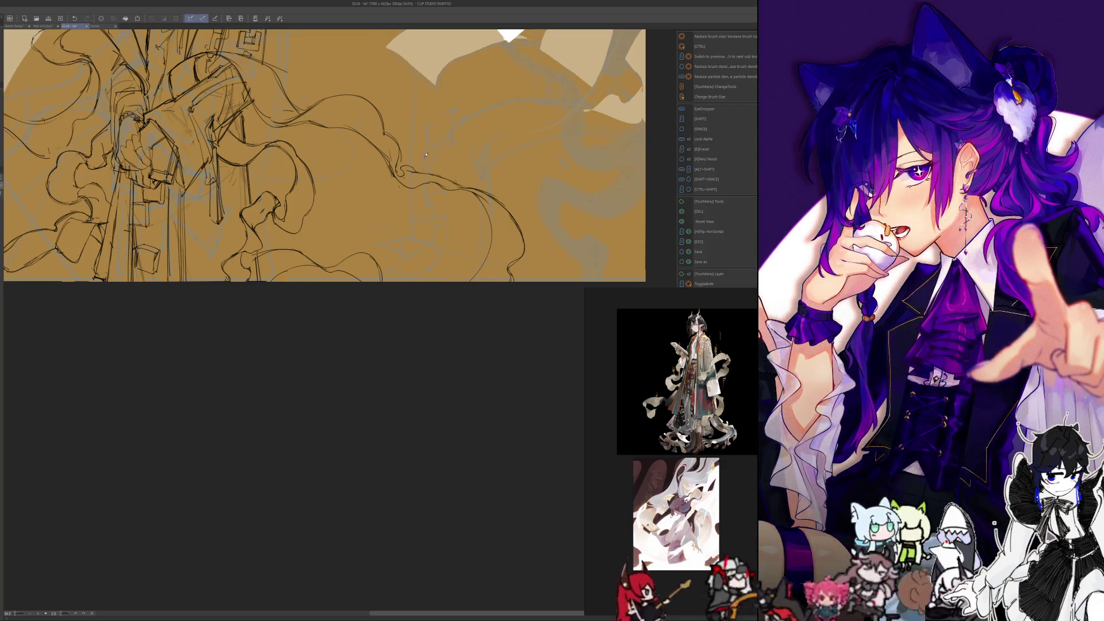
# Step: Mirror the canvas horizontally and pan to the figure's sleeves and swirling ribbons
pyautogui.press('h')
pyautogui.press('shift')
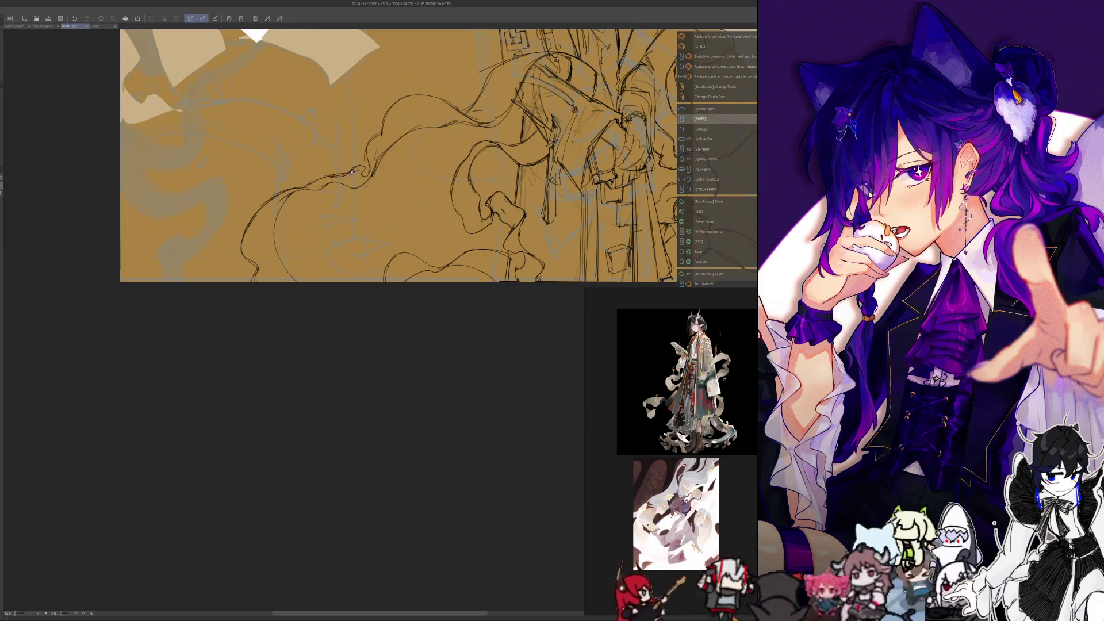
pyautogui.press('e')
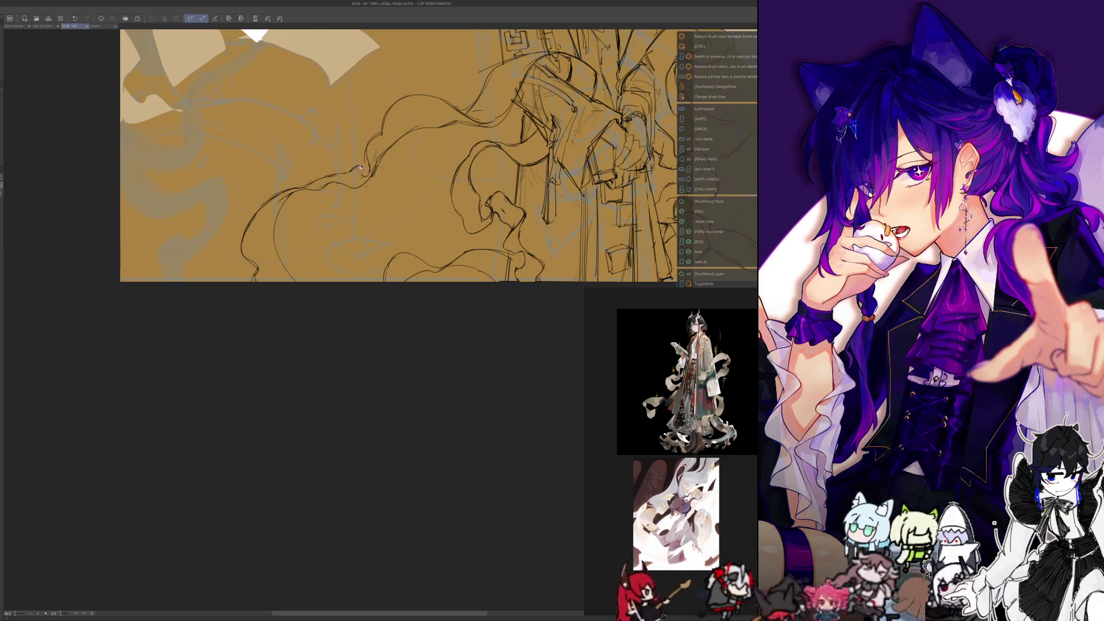
pyautogui.press('space')
pyautogui.press('p')
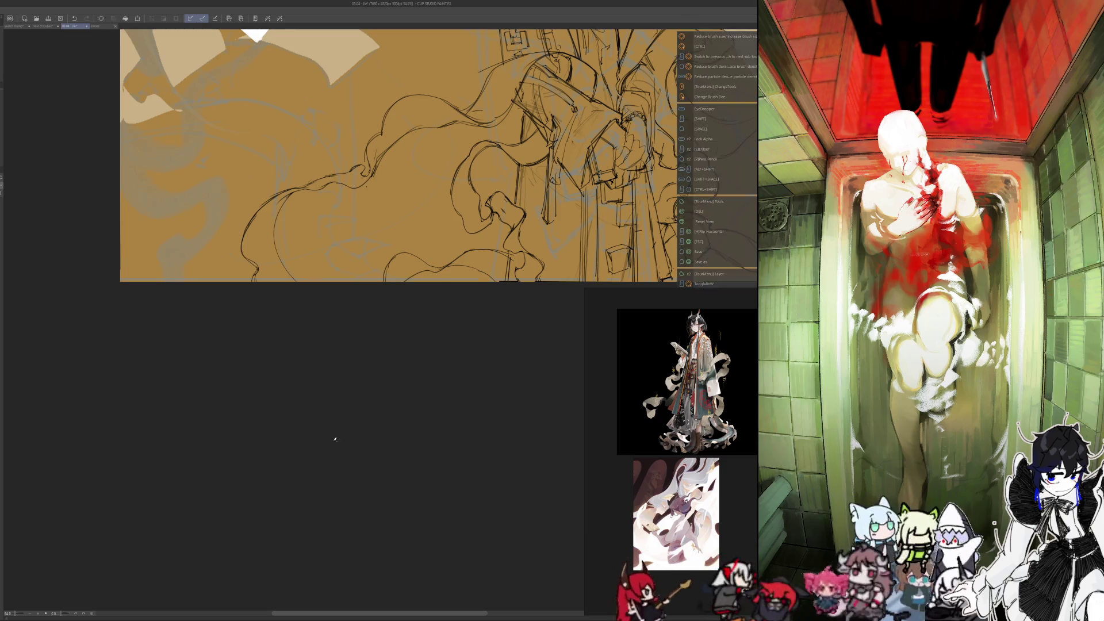
pyautogui.moveTo(318, 434)
pyautogui.mouseDown()
pyautogui.moveTo(297, 441)
pyautogui.moveTo(345, 460)
pyautogui.mouseUp()
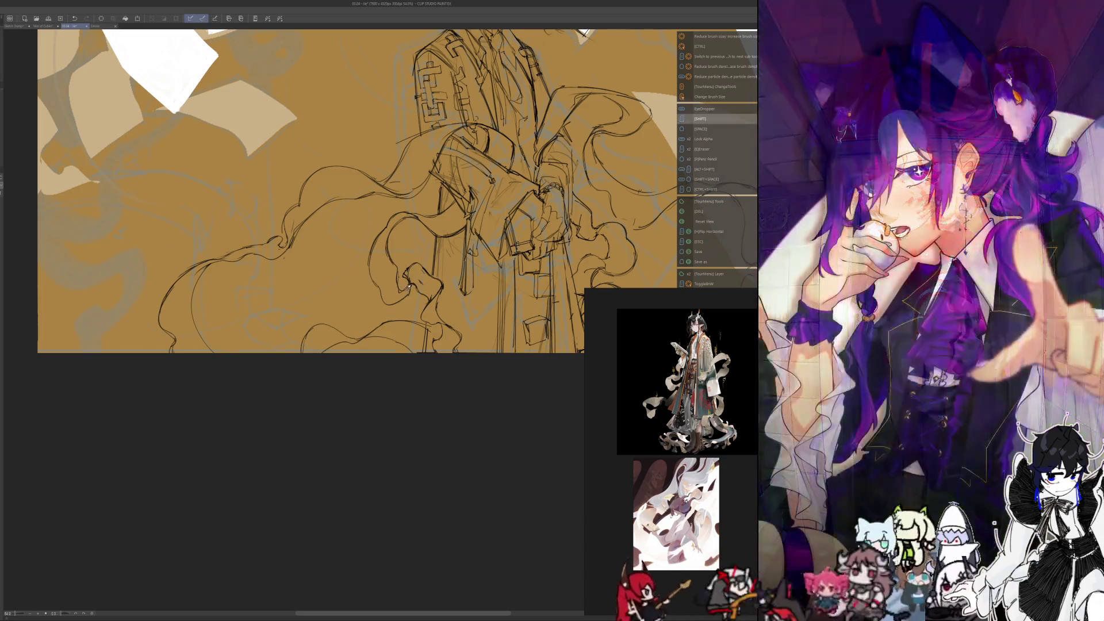
# Step: Pan over the lower ribbons and upper robe, then flip the canvas back to unmirrored
pyautogui.press('space')
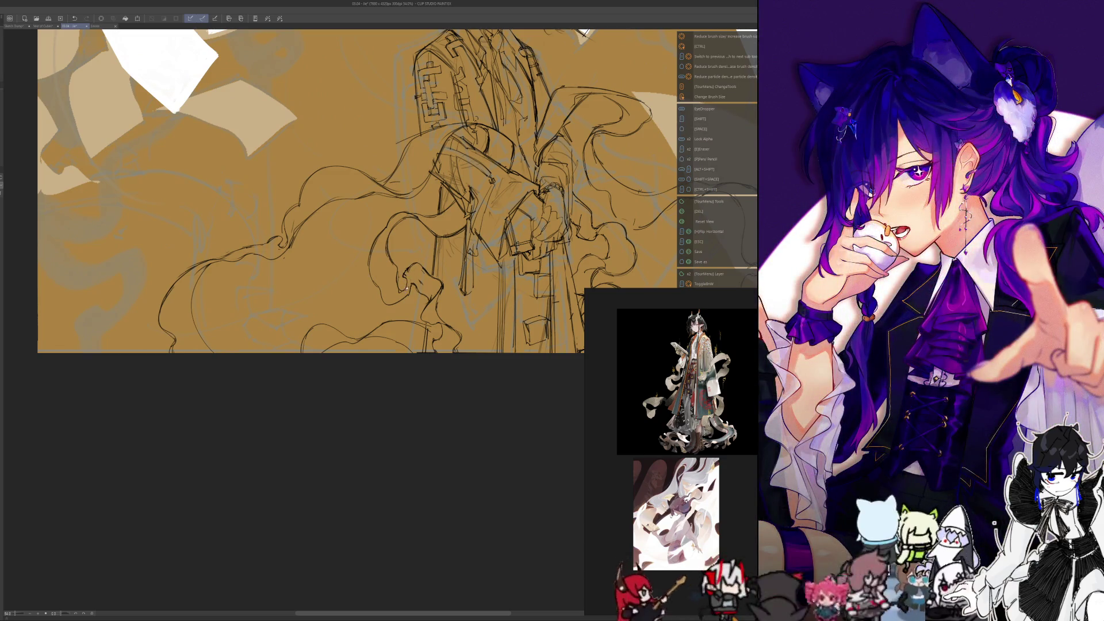
pyautogui.press('e')
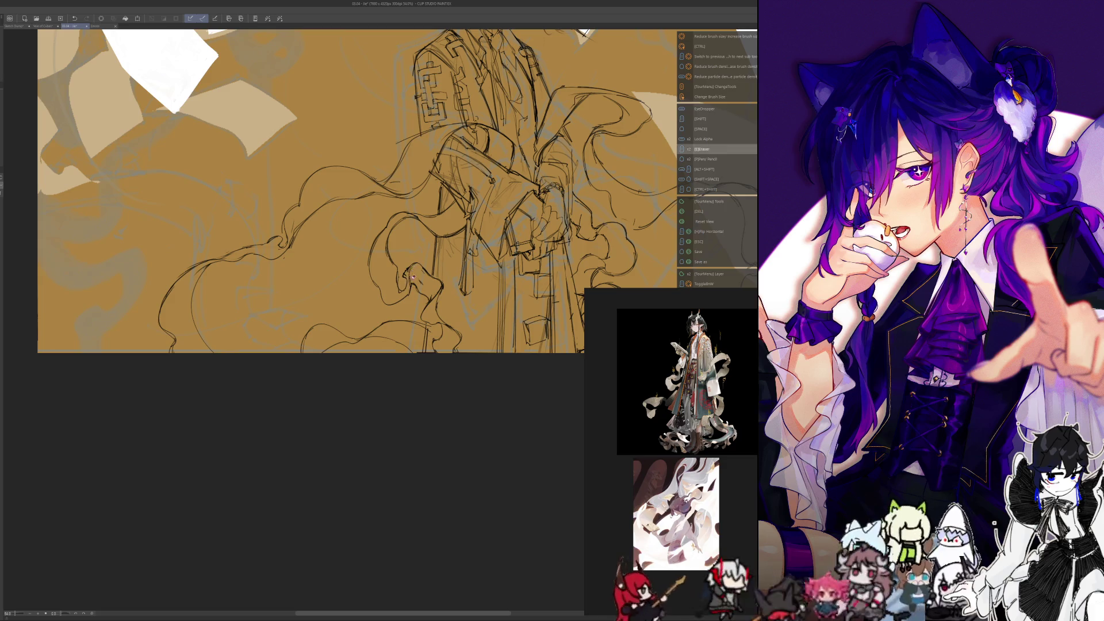
pyautogui.press('space')
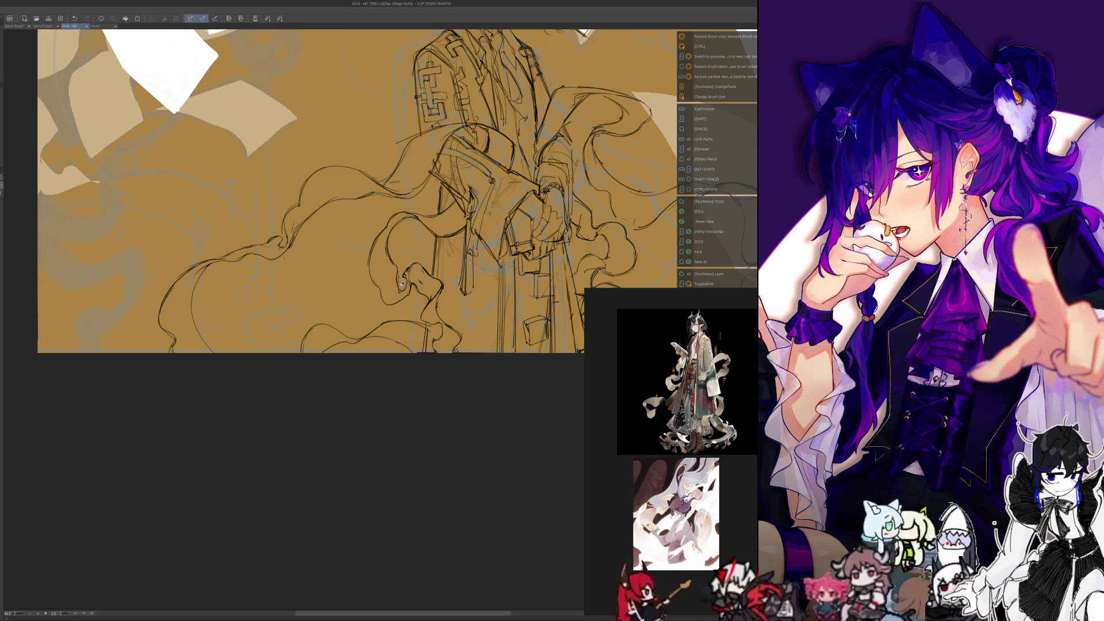
pyautogui.press('space')
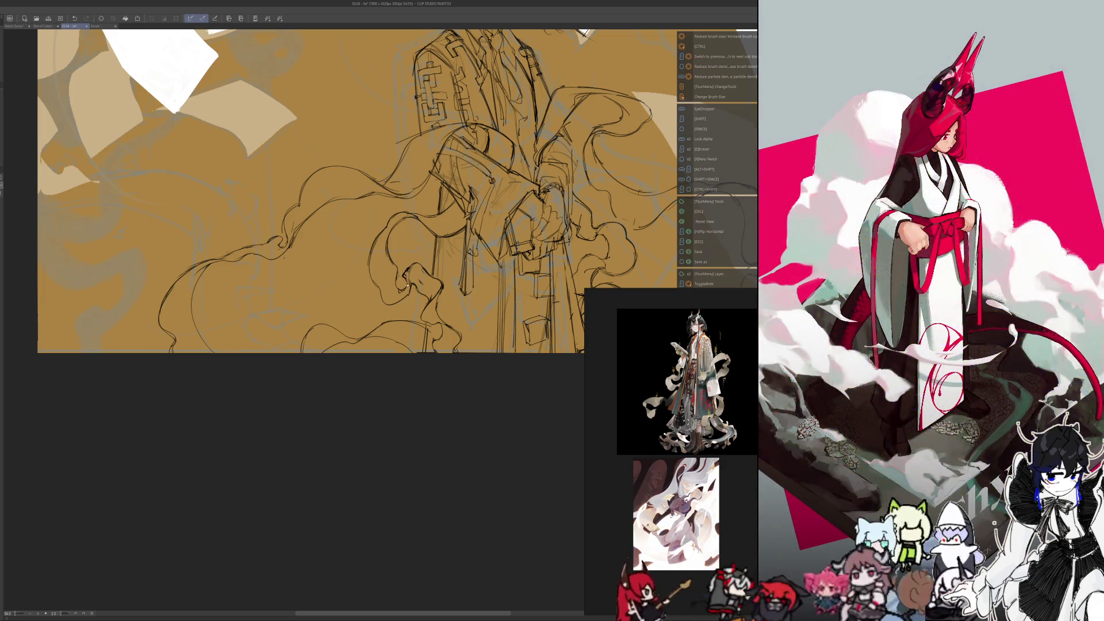
pyautogui.moveTo(407, 286); pyautogui.dragTo(347, 220)
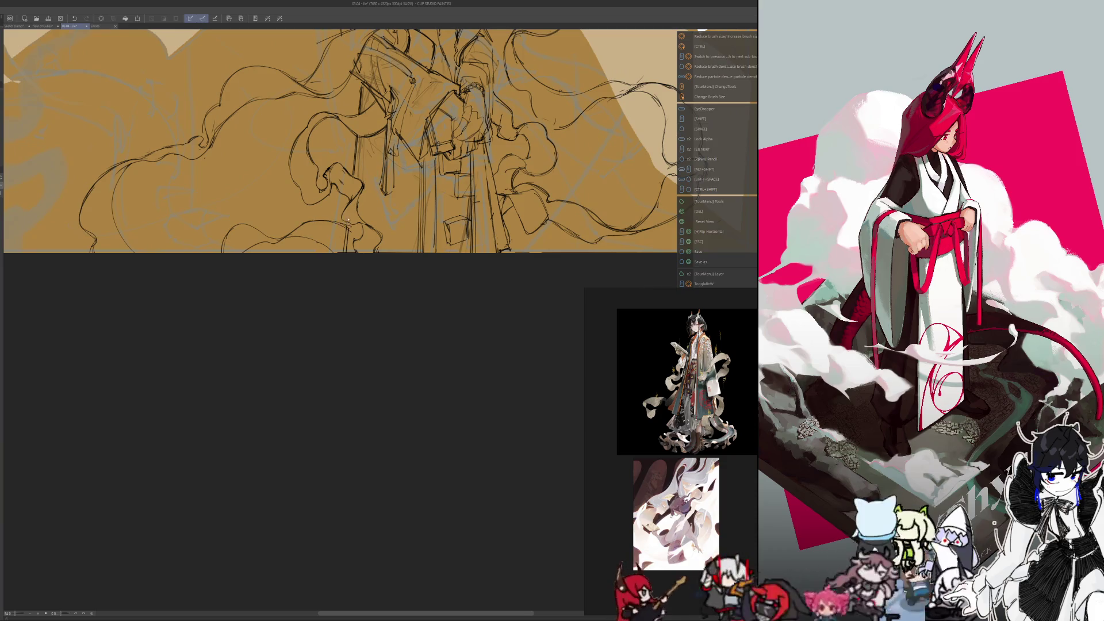
pyautogui.press('shift')
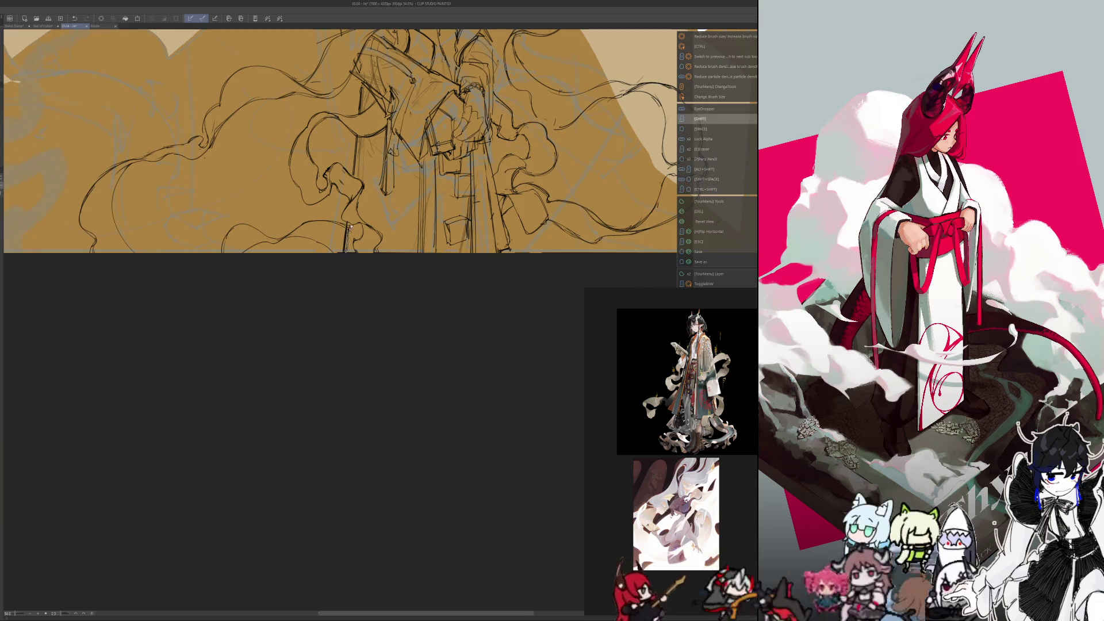
pyautogui.press('space')
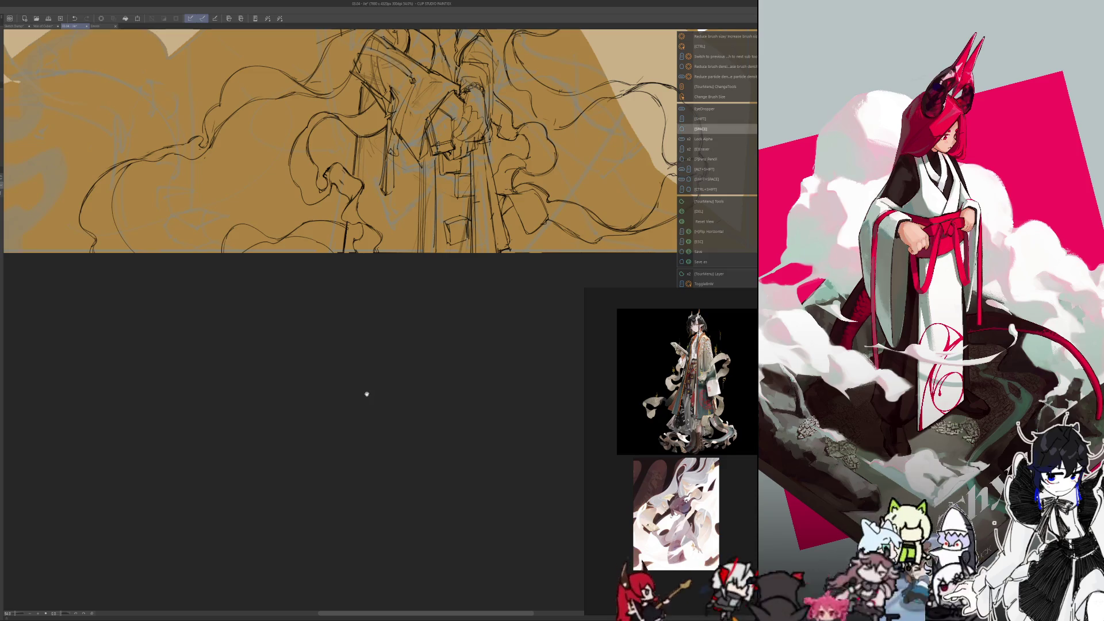
pyautogui.moveTo(367, 394); pyautogui.dragTo(364, 486)
pyautogui.press('shift')
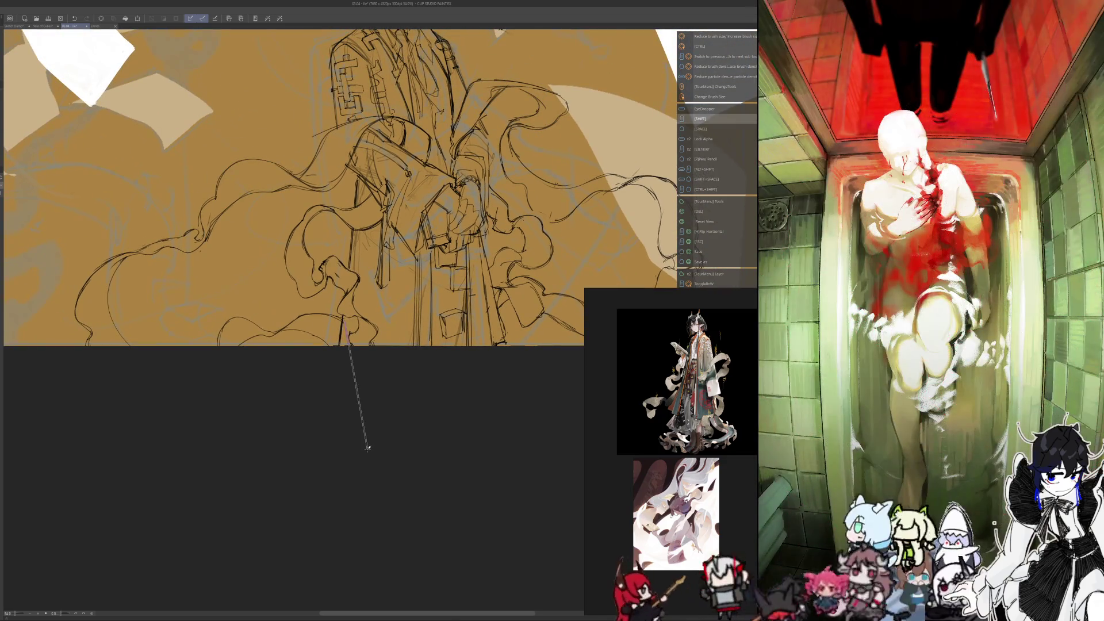
pyautogui.press('h')
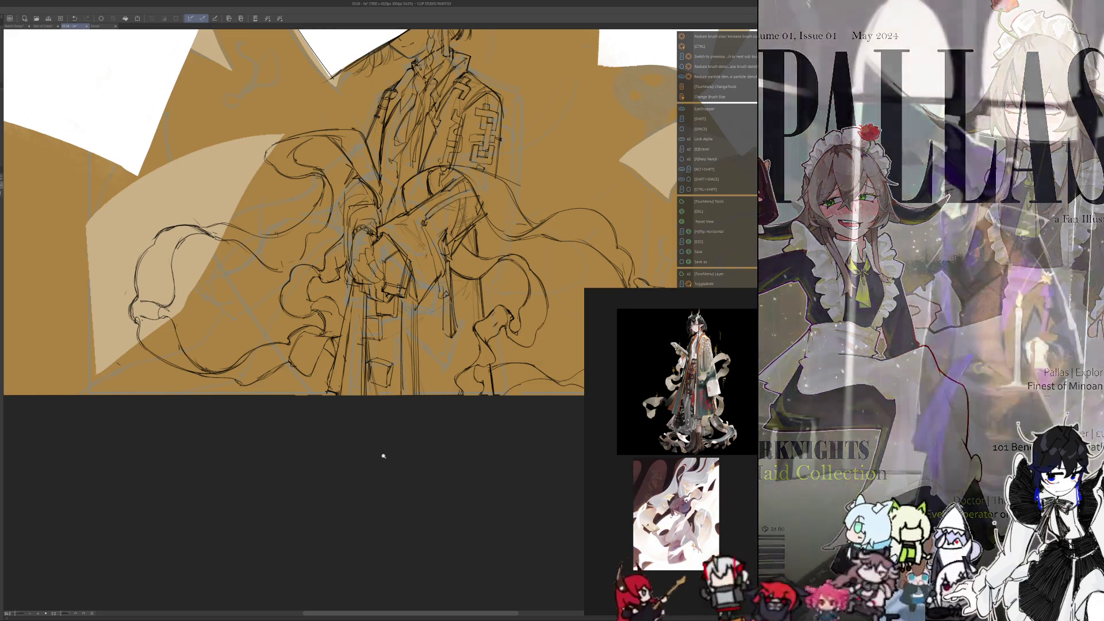
pyautogui.scroll(-1, 380, 443)
pyautogui.scroll(2, 395, 112)
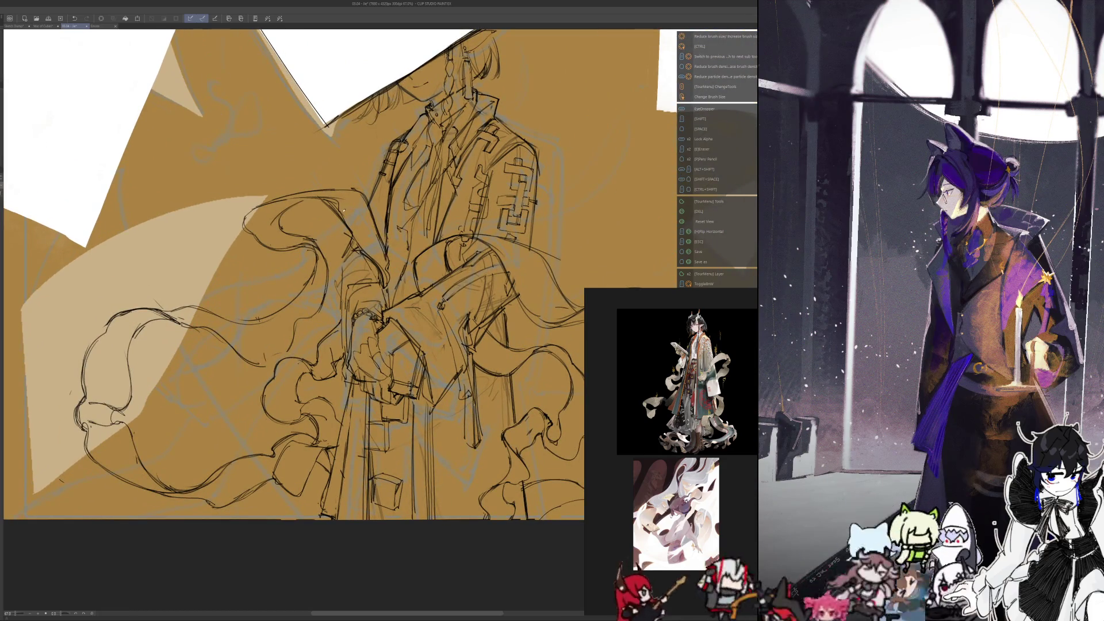
pyautogui.press('h')
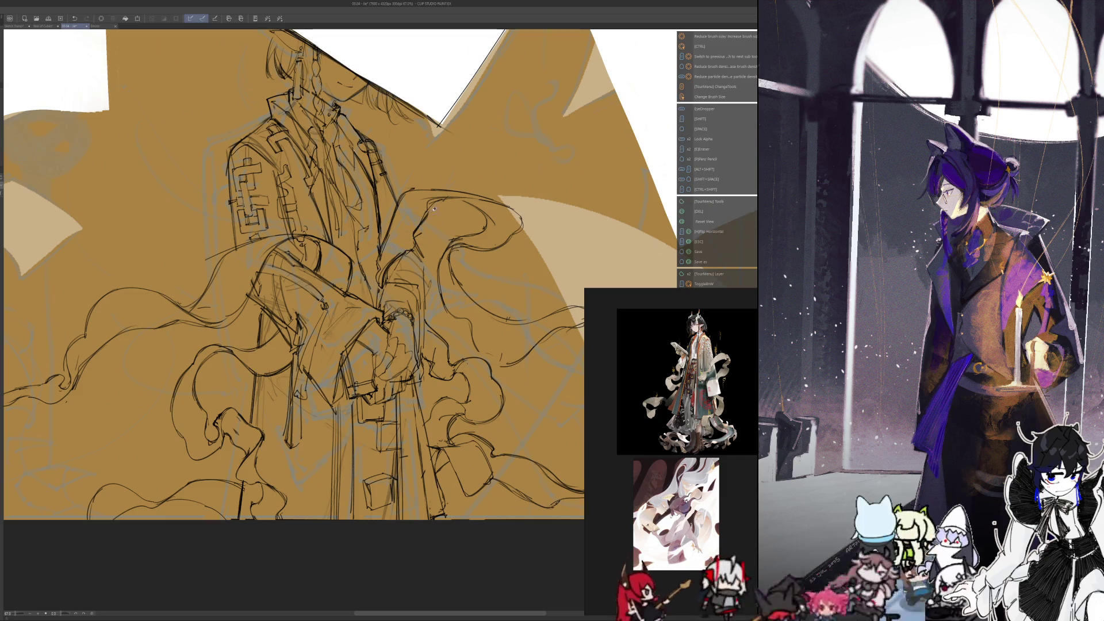
pyautogui.press('p')
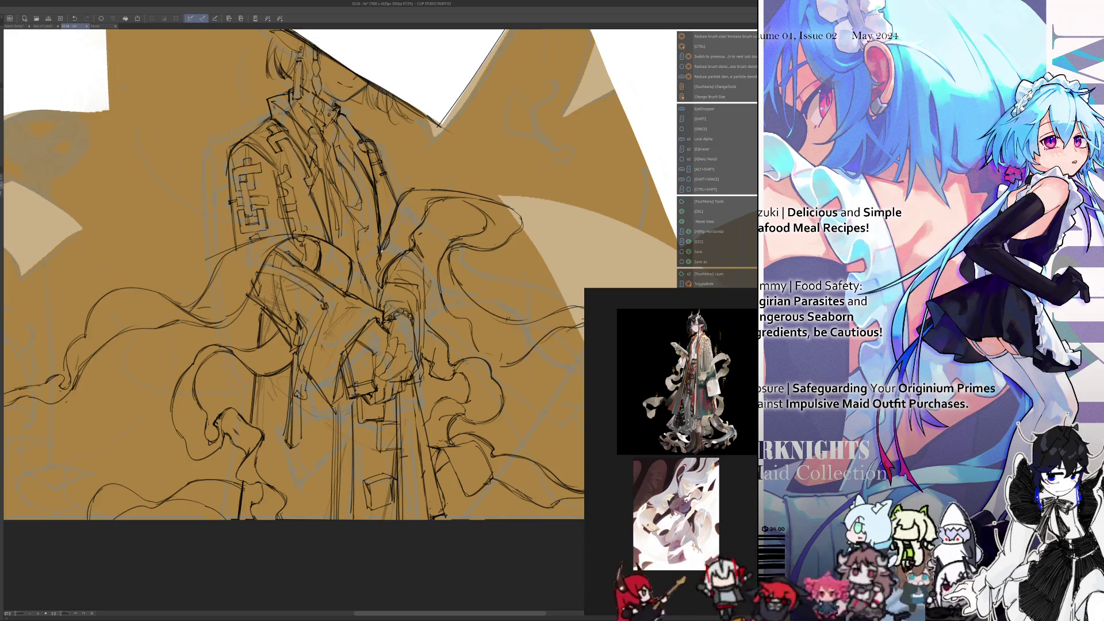
pyautogui.press('p')
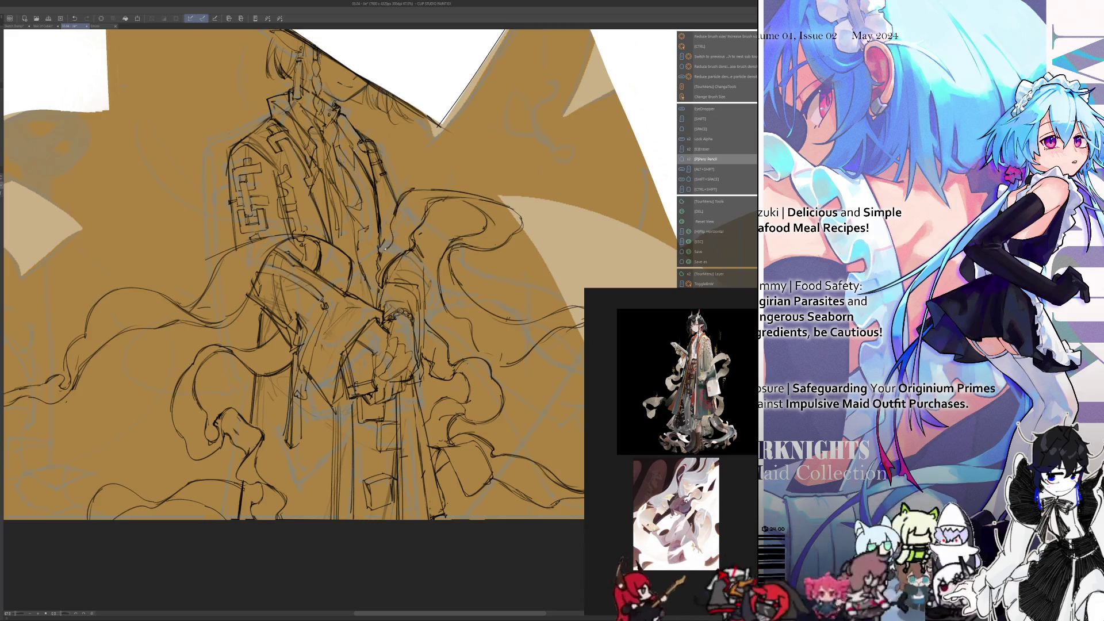
pyautogui.press('e')
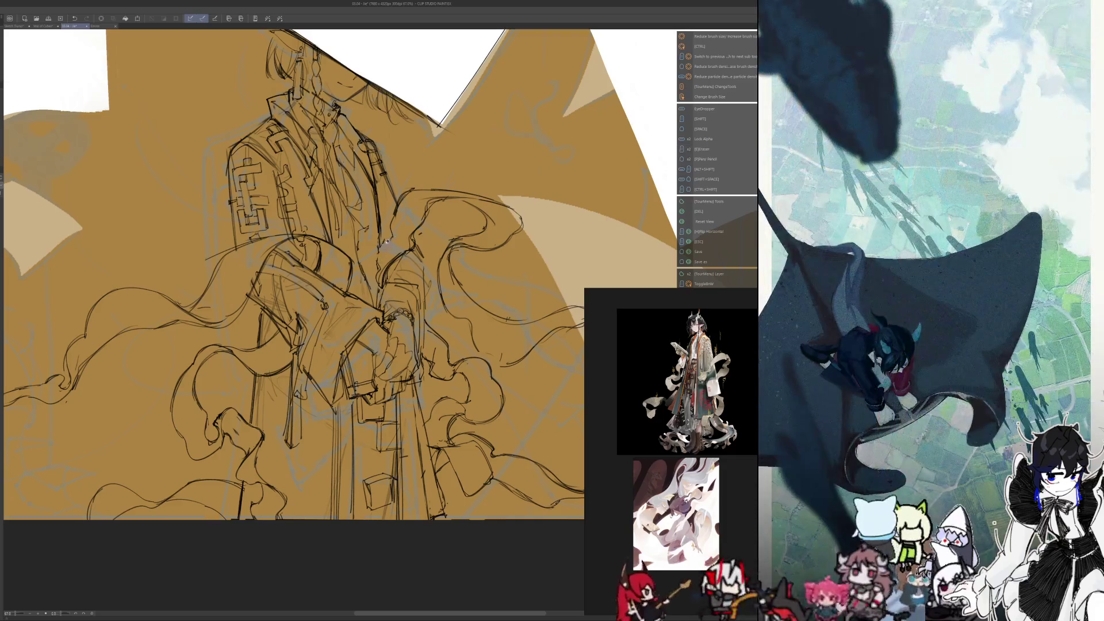
pyautogui.press('space')
pyautogui.press('space')
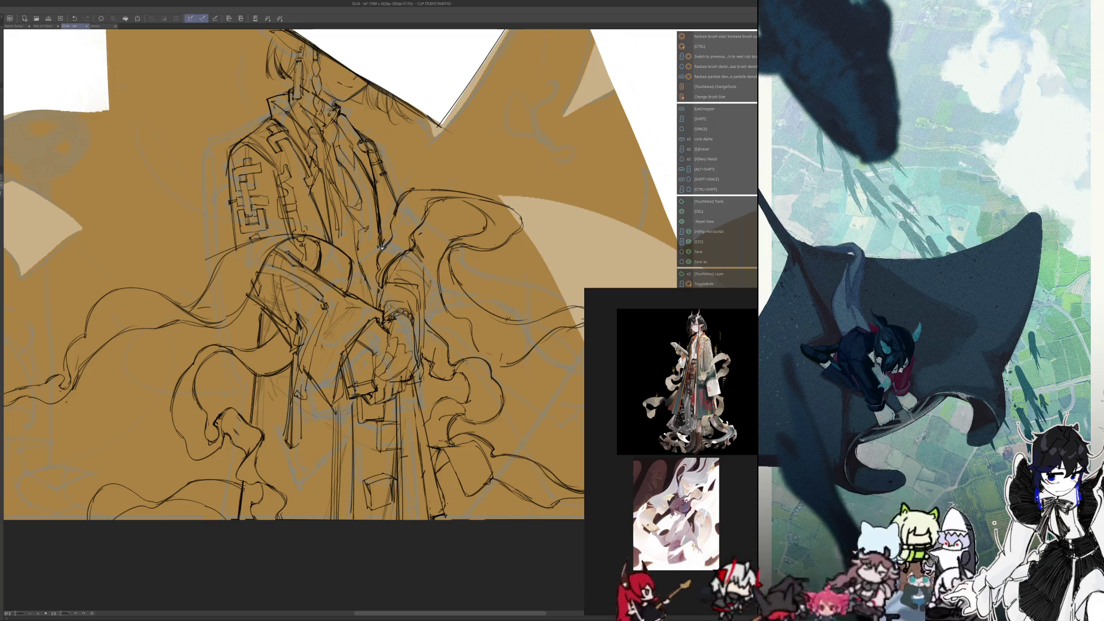
pyautogui.scroll(-3, 381, 248)
pyautogui.moveTo(291, 407)
pyautogui.mouseDown()
pyautogui.moveTo(316, 433)
pyautogui.moveTo(321, 479)
pyautogui.moveTo(258, 459)
pyautogui.moveTo(325, 471)
pyautogui.mouseUp()
pyautogui.press('h')
pyautogui.scroll(2, 291, 368)
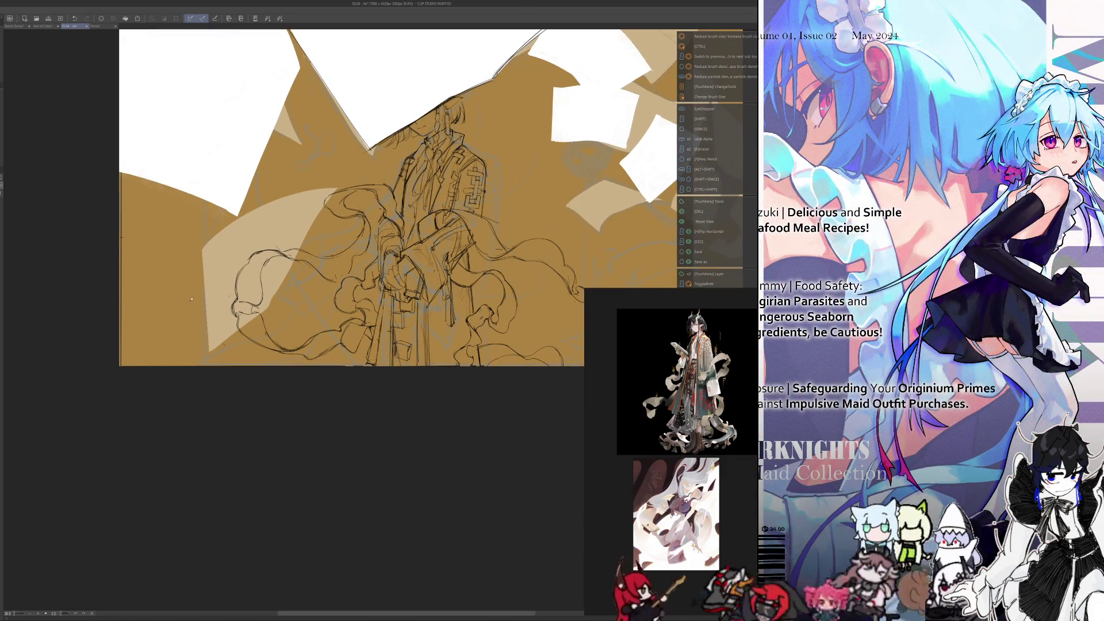
pyautogui.scroll(-2, 291, 425)
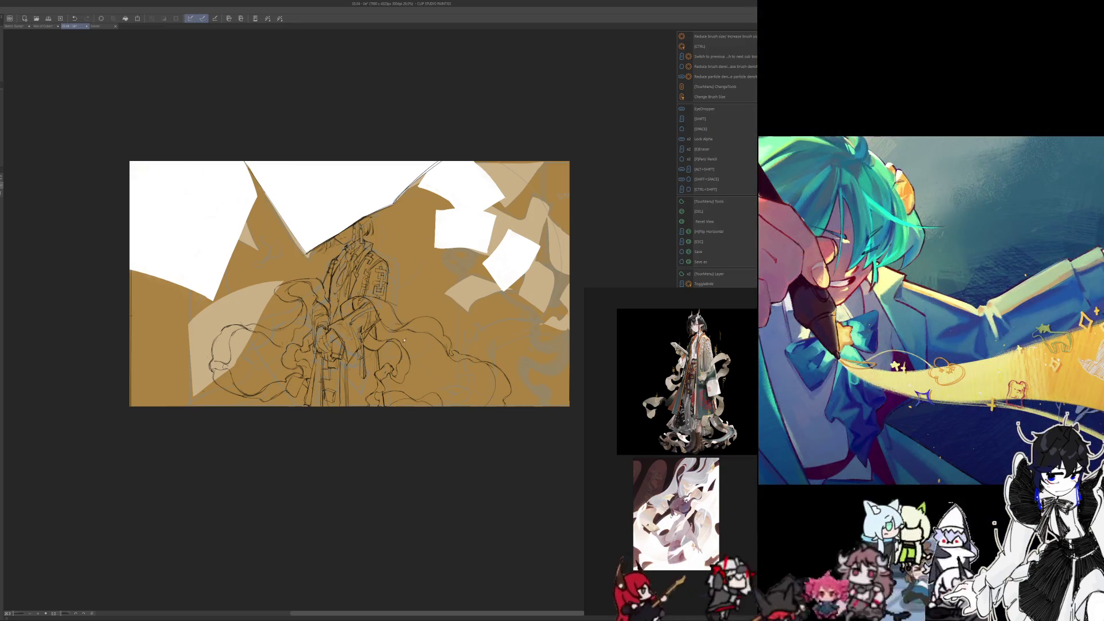
pyautogui.scroll(2, 403, 425)
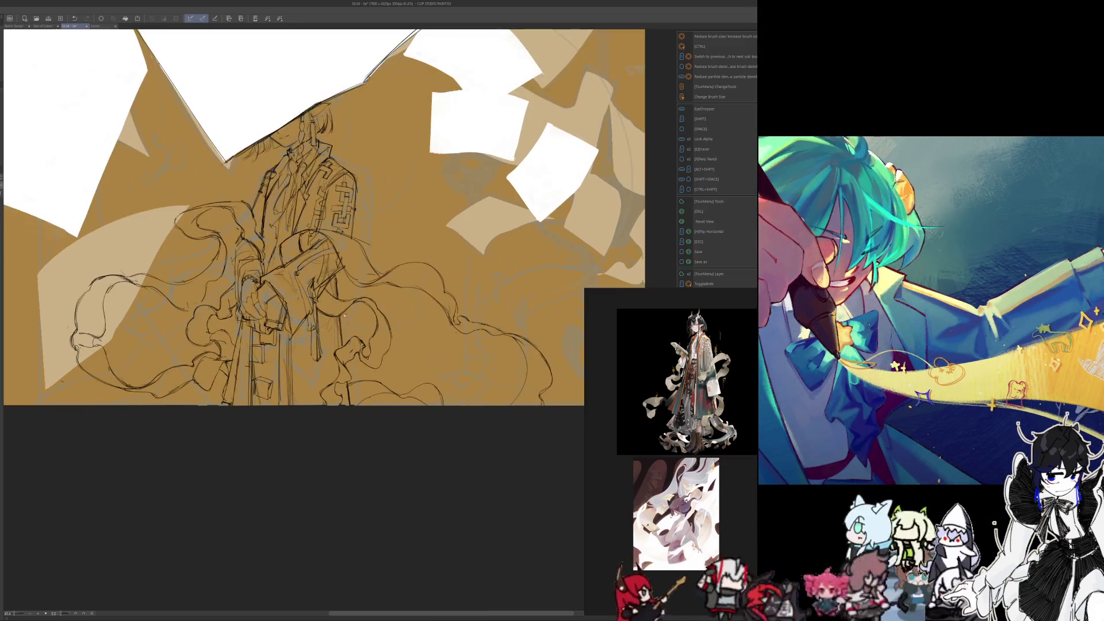
pyautogui.moveTo(414, 366); pyautogui.dragTo(374, 390)
pyautogui.scroll(-1, 357, 373)
pyautogui.scroll(-1, 311, 341)
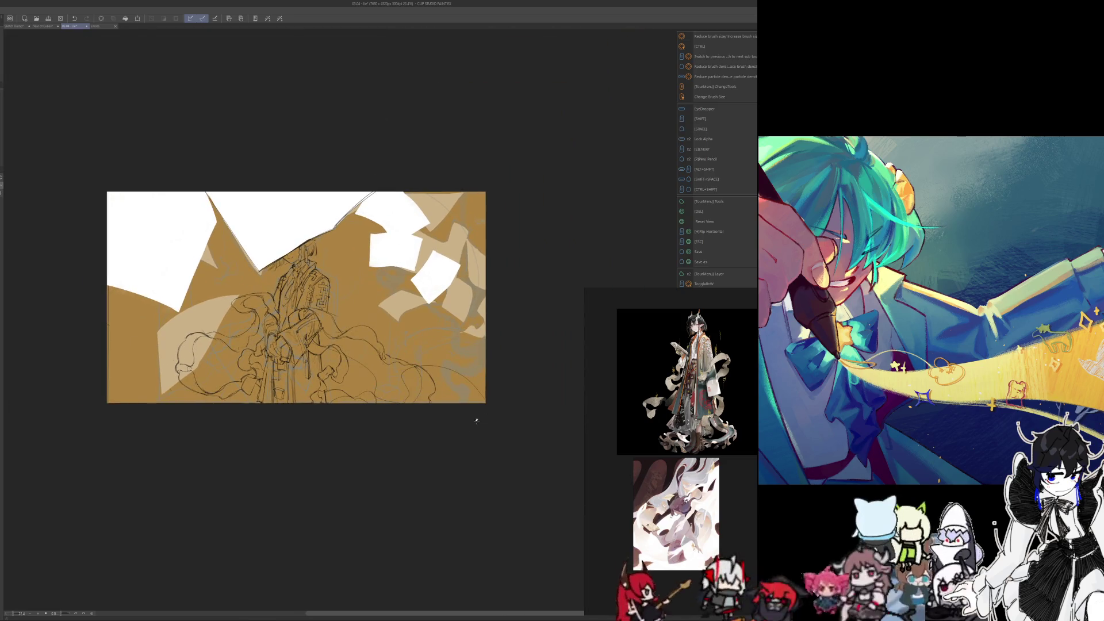
pyautogui.scroll(1, 362, 432)
pyautogui.moveTo(357, 436); pyautogui.dragTo(582, 436)
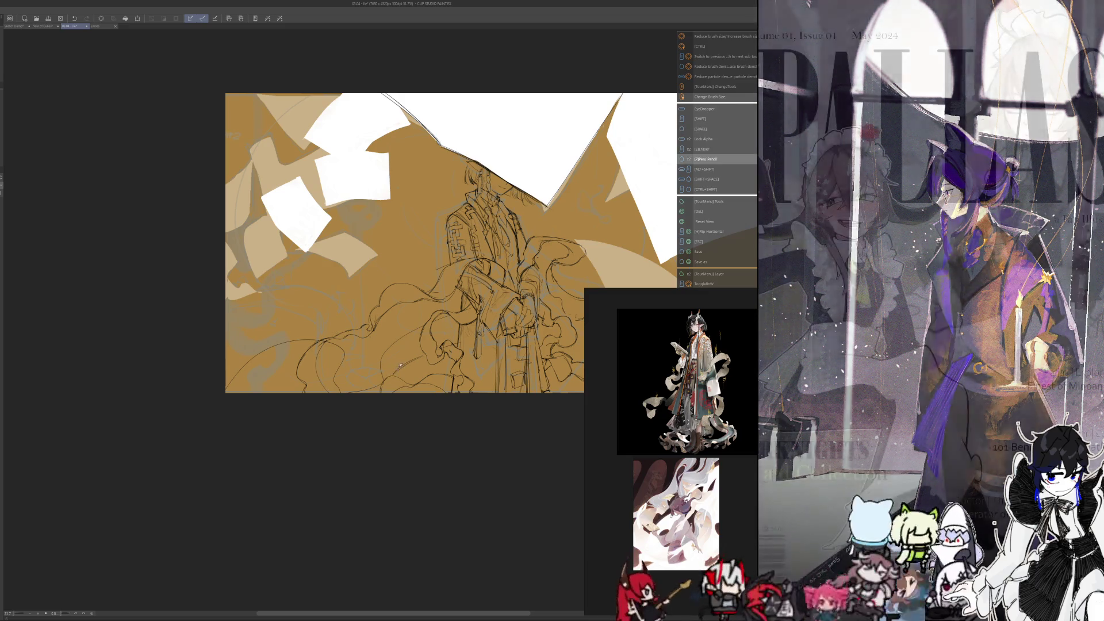
pyautogui.press('p')
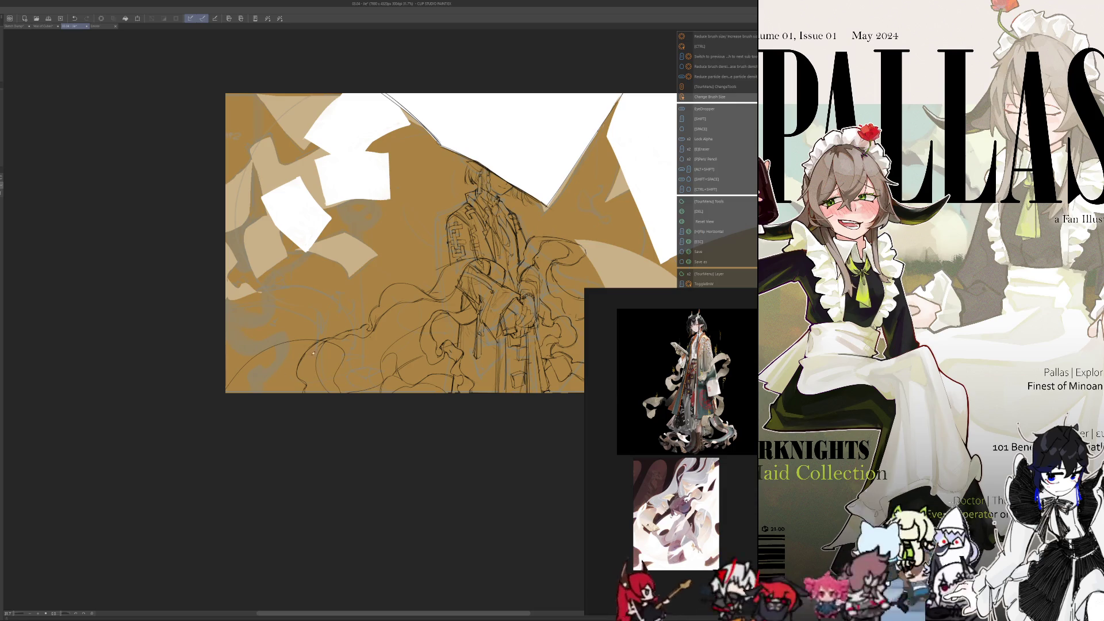
pyautogui.press('e')
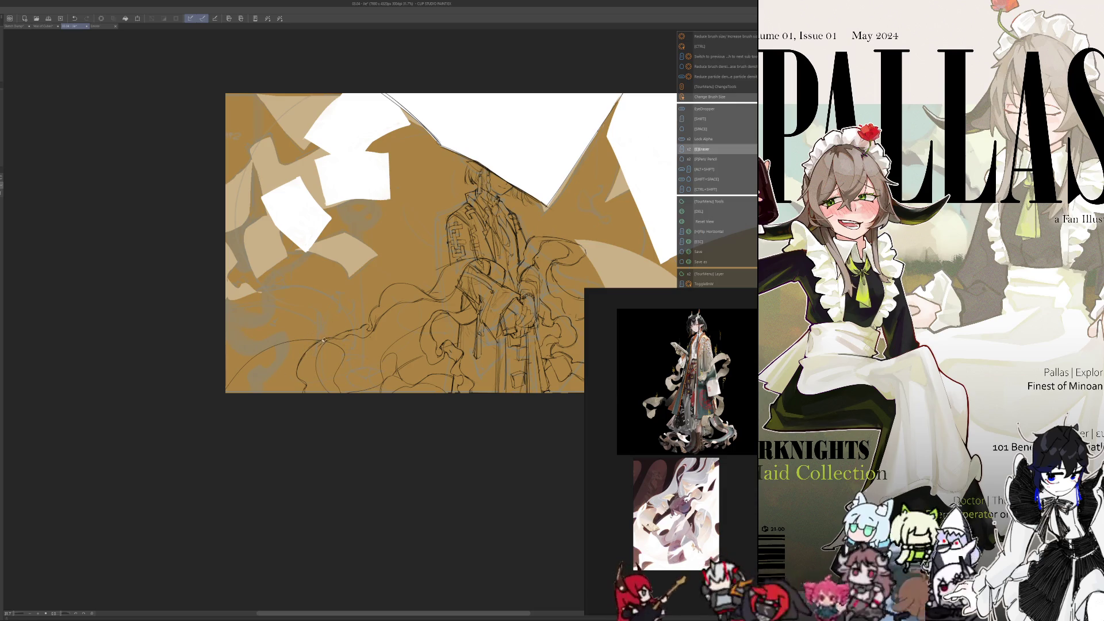
pyautogui.press('p')
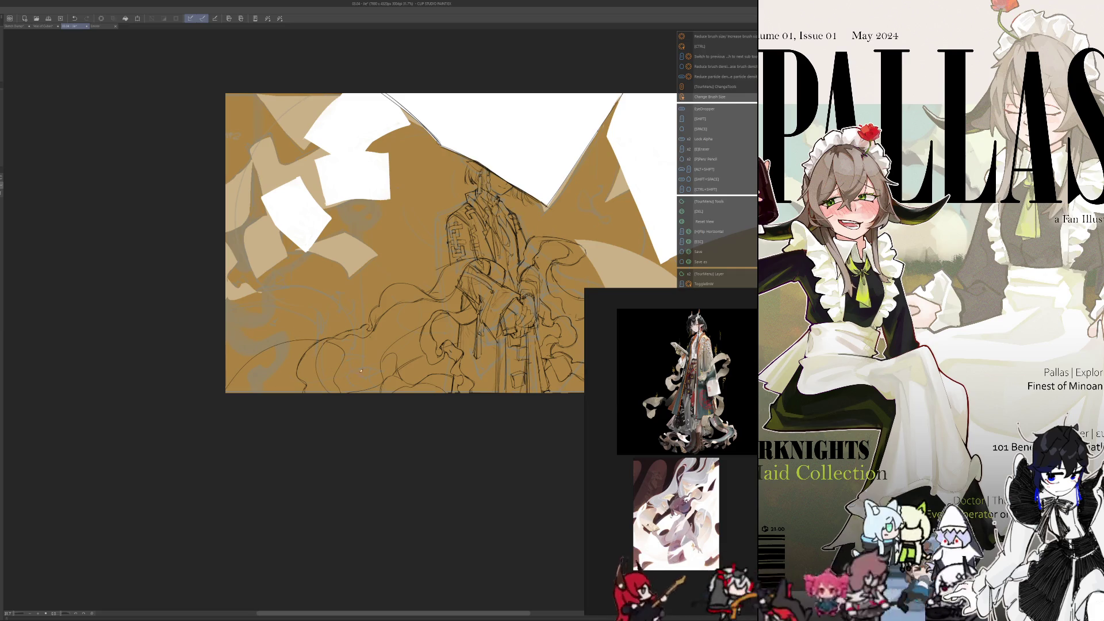
pyautogui.press('shift')
pyautogui.press('e')
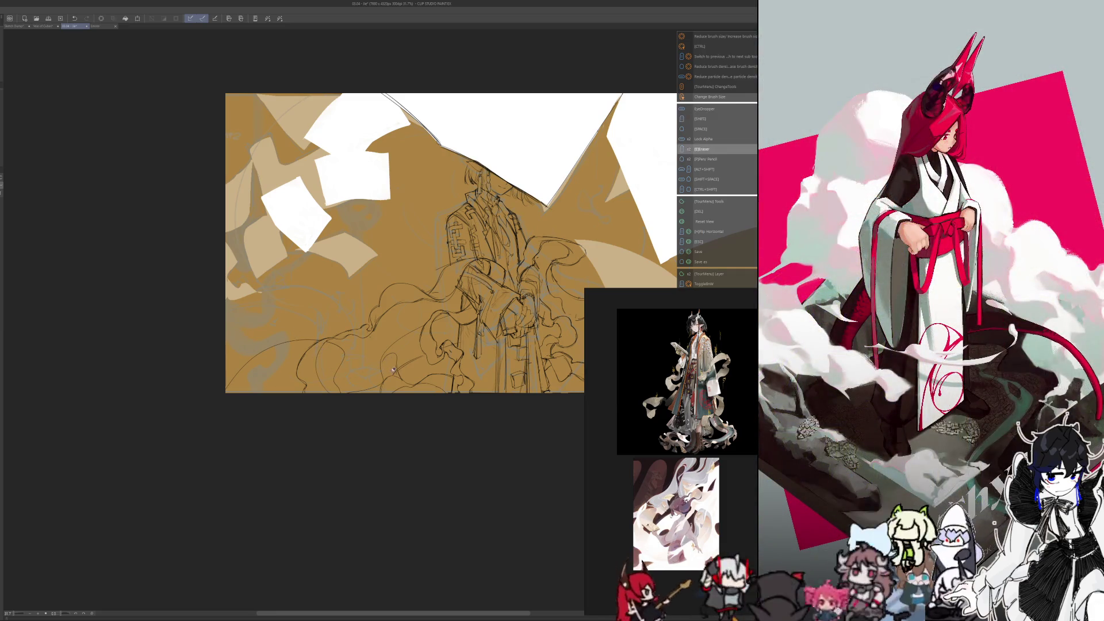
pyautogui.press('shift')
pyautogui.press('space')
pyautogui.press('p')
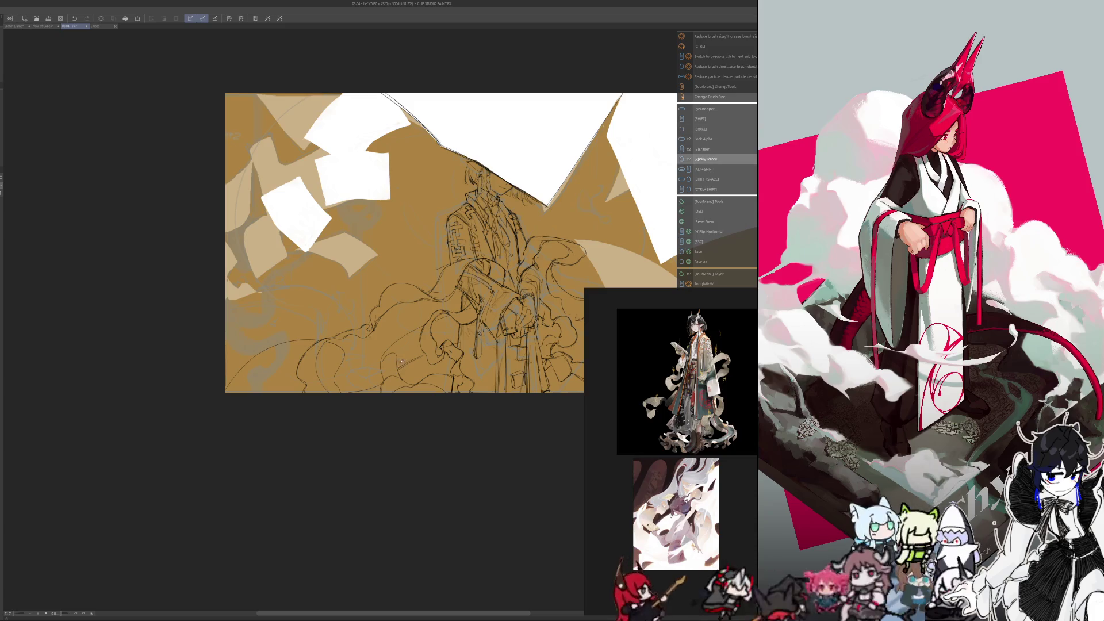
pyautogui.press('e')
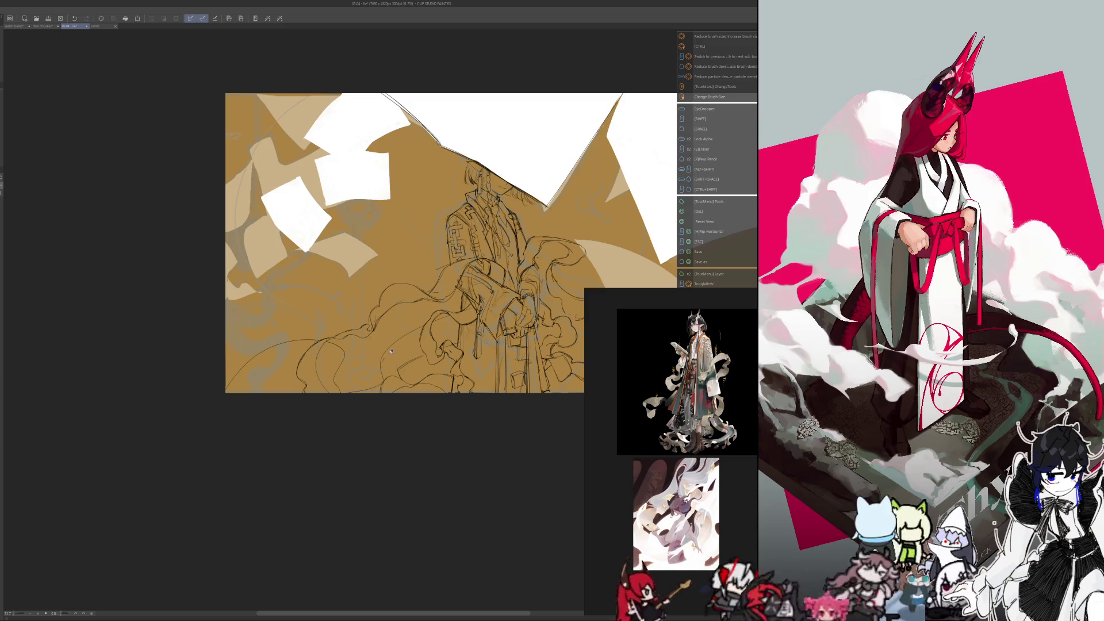
pyautogui.press('space')
pyautogui.press('p')
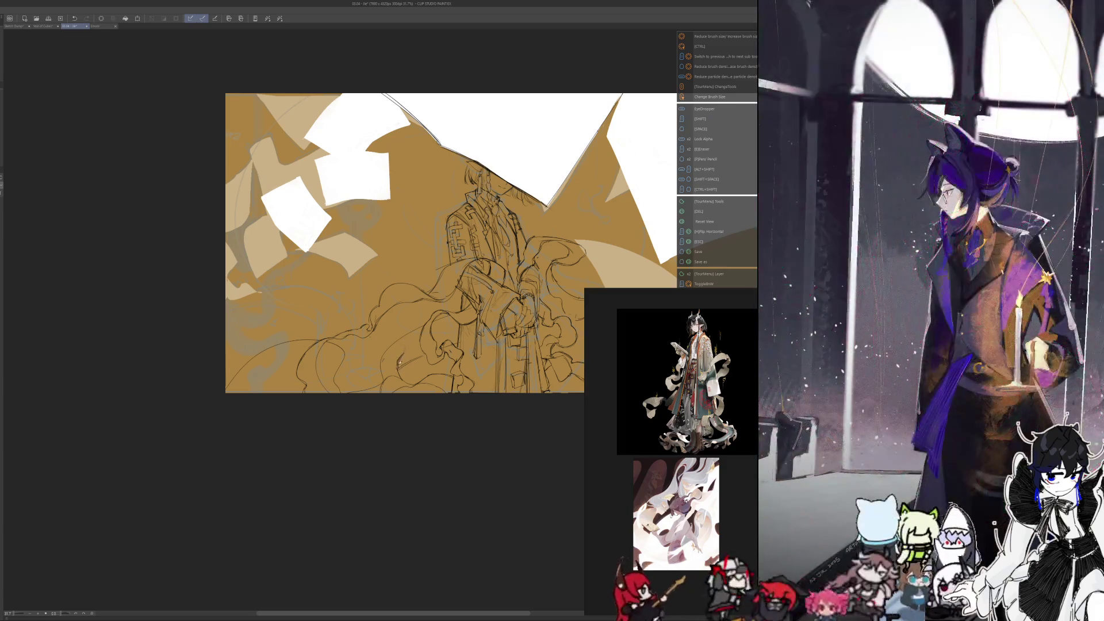
pyautogui.moveTo(303, 441); pyautogui.dragTo(327, 444)
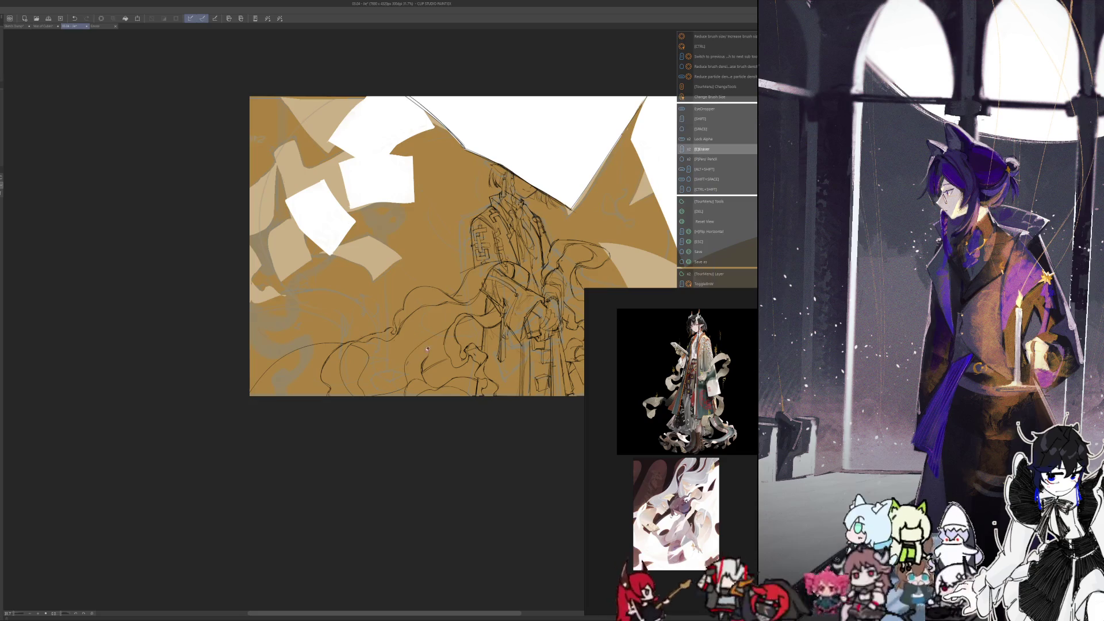
pyautogui.press('p')
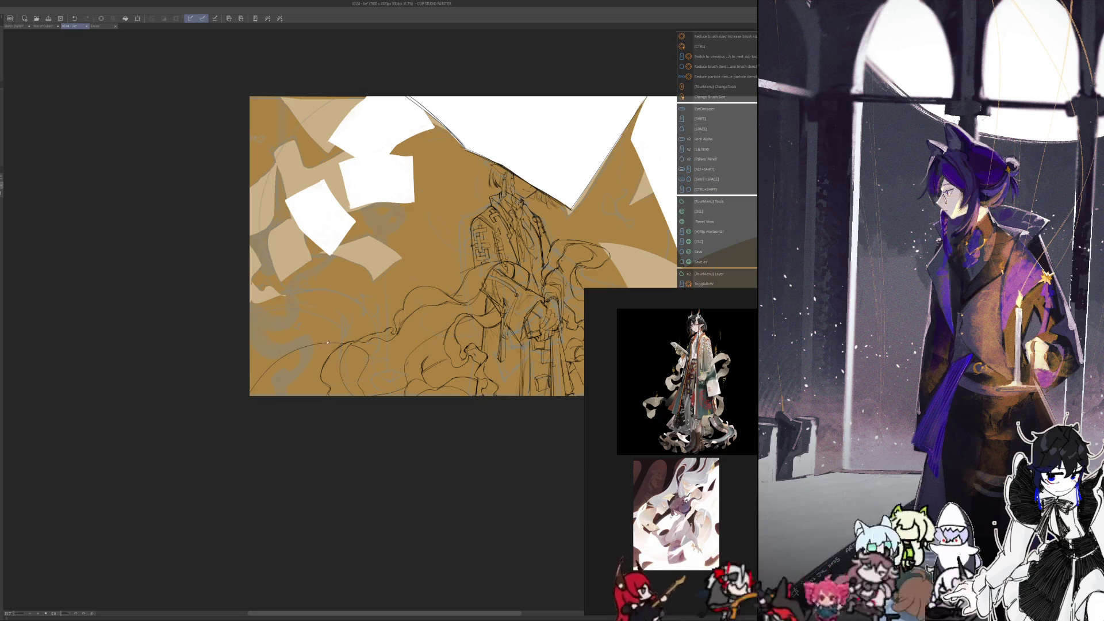
pyautogui.scroll(2, 358, 425)
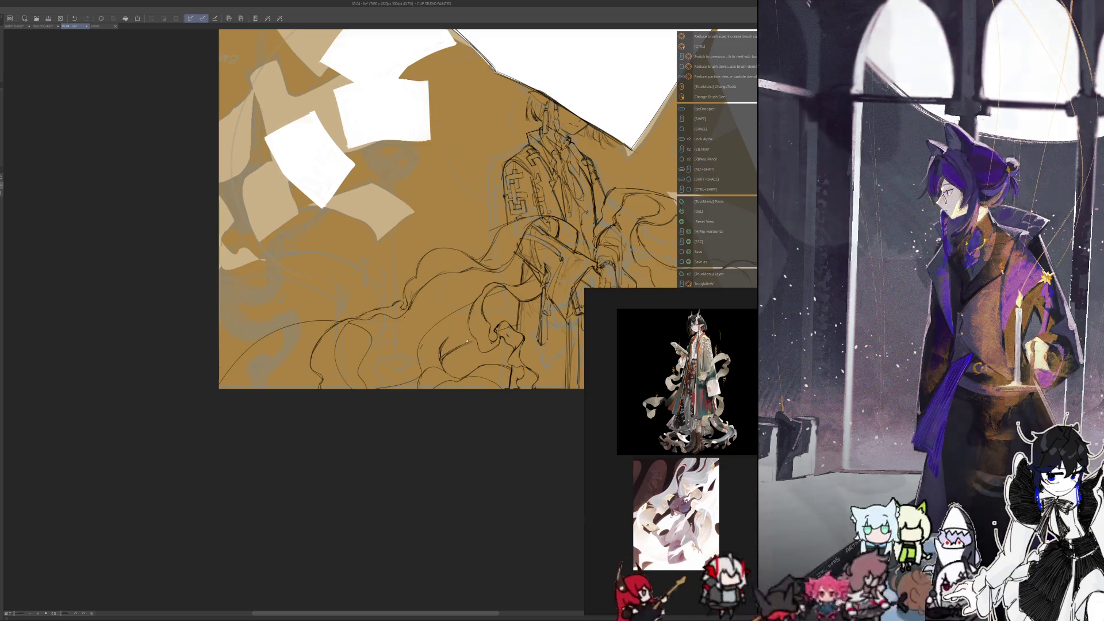
pyautogui.press('shift')
pyautogui.press('e')
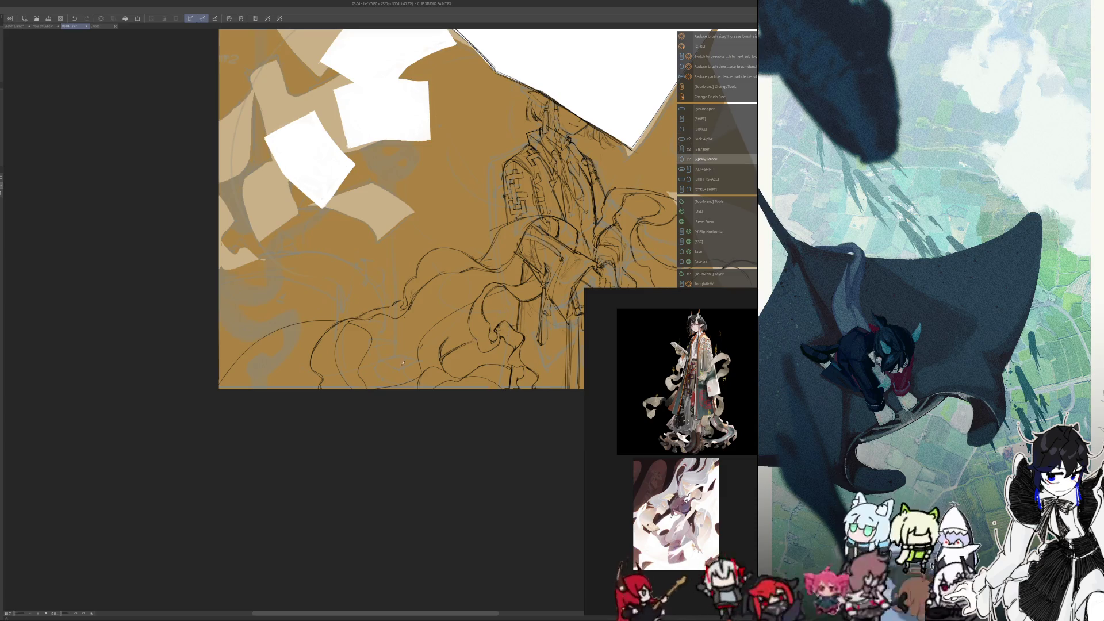
pyautogui.moveTo(504, 320); pyautogui.dragTo(525, 270)
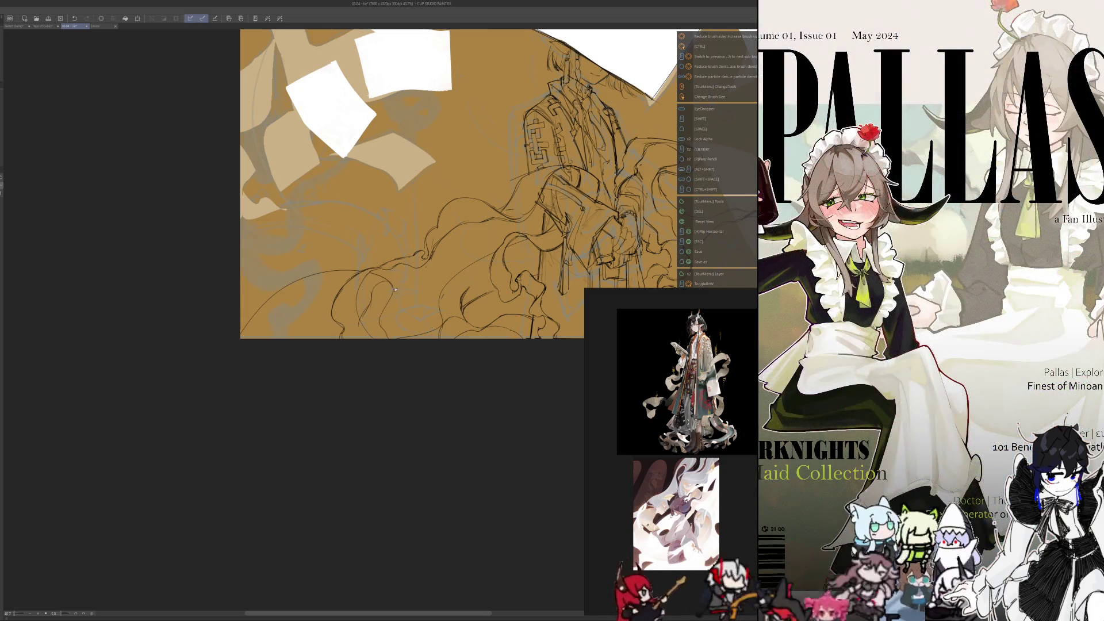
pyautogui.press('e')
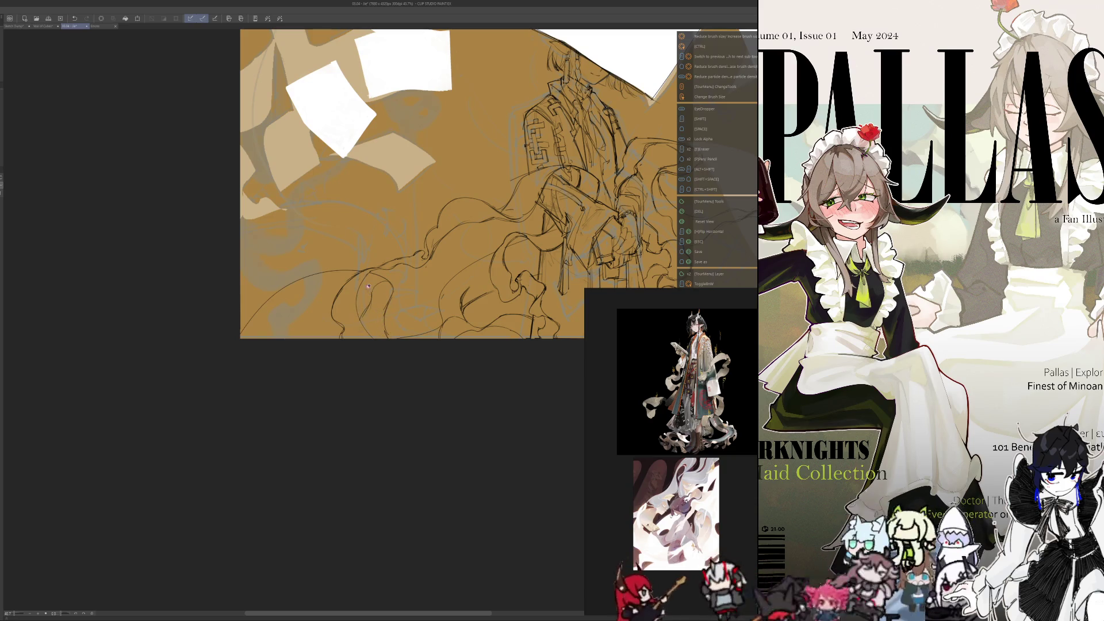
pyautogui.press('p')
pyautogui.press('e')
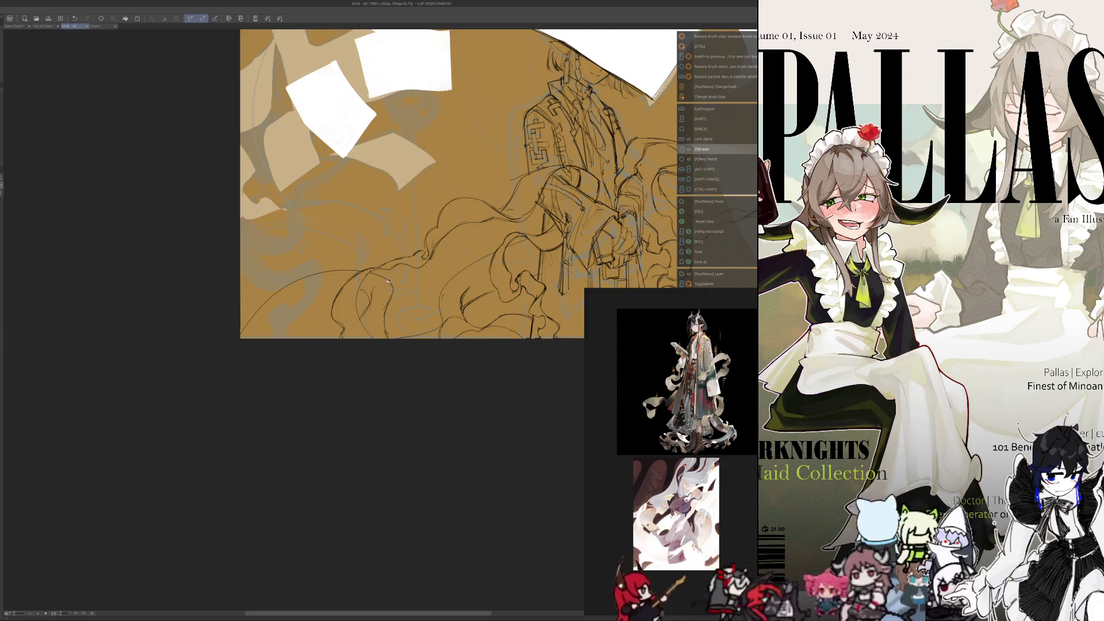
pyautogui.press('space')
pyautogui.press('p')
pyautogui.press('space')
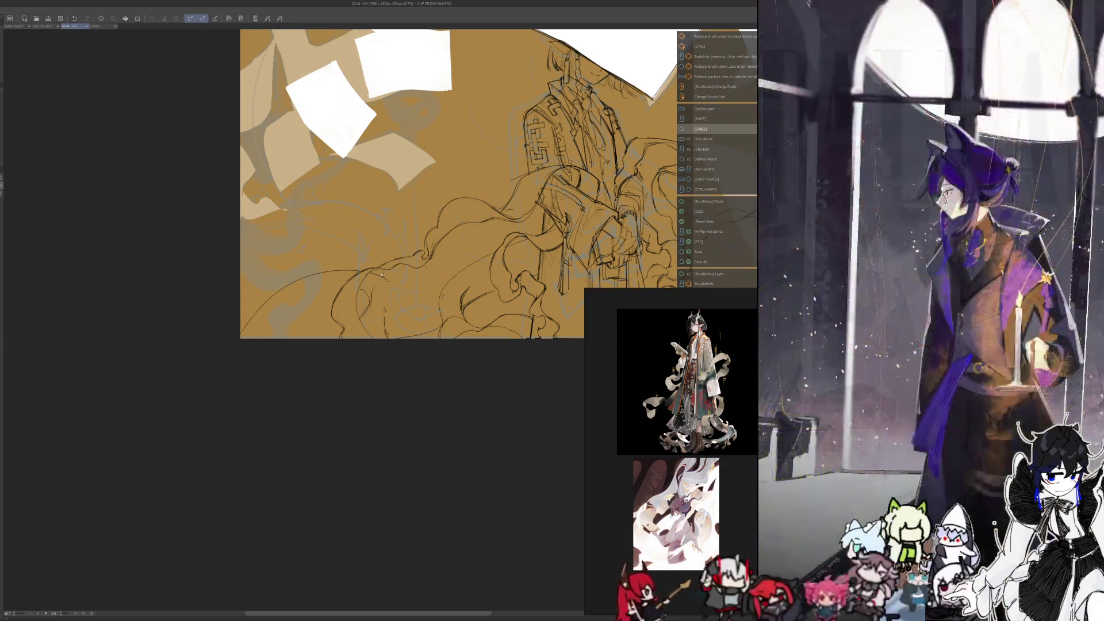
pyautogui.press('space')
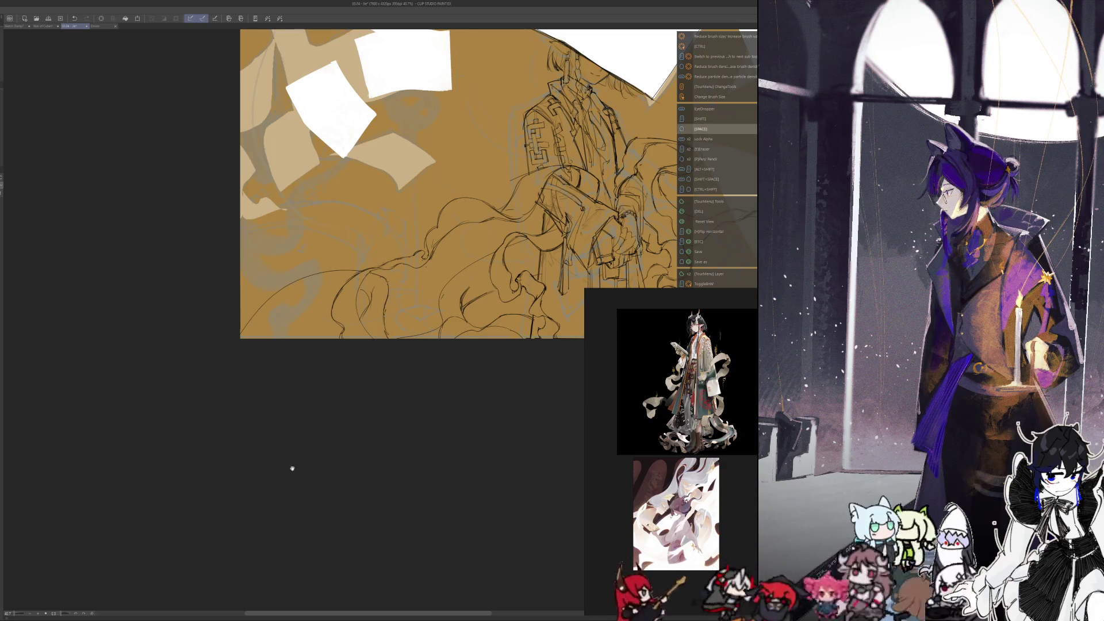
# Step: Draw a short ribbon stroke at the lower left, trim it with the eraser, and readjust zoom
pyautogui.moveTo(291, 466); pyautogui.dragTo(337, 507)
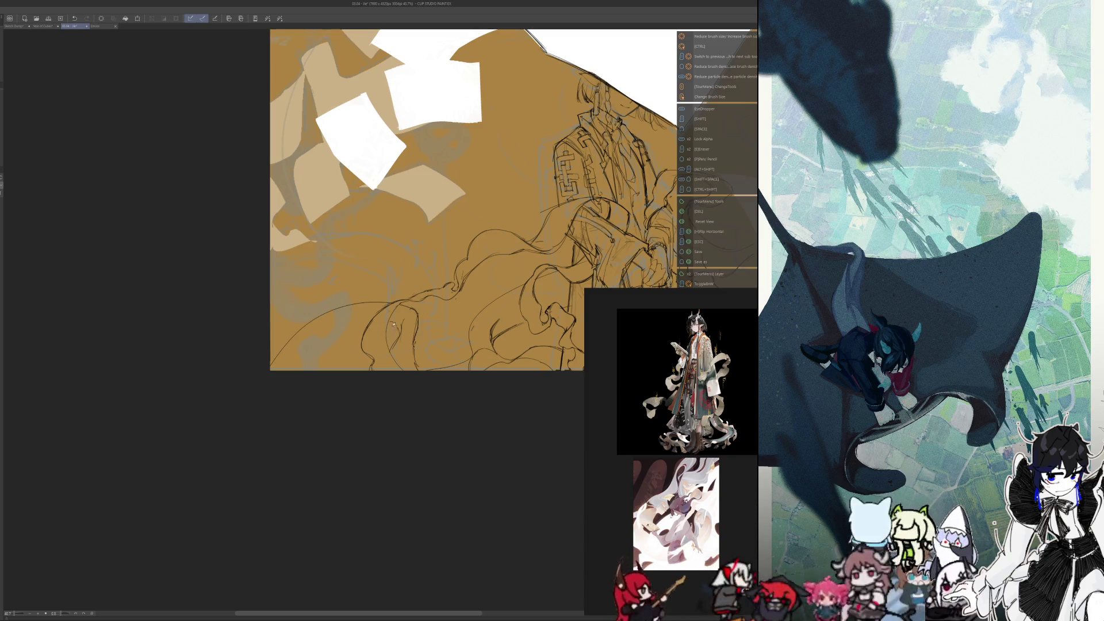
pyautogui.moveTo(287, 366)
pyautogui.mouseDown()
pyautogui.moveTo(314, 338)
pyautogui.moveTo(291, 368)
pyautogui.moveTo(271, 344)
pyautogui.moveTo(286, 355)
pyautogui.mouseUp()
pyautogui.press('e')
pyautogui.press('p')
pyautogui.press('e')
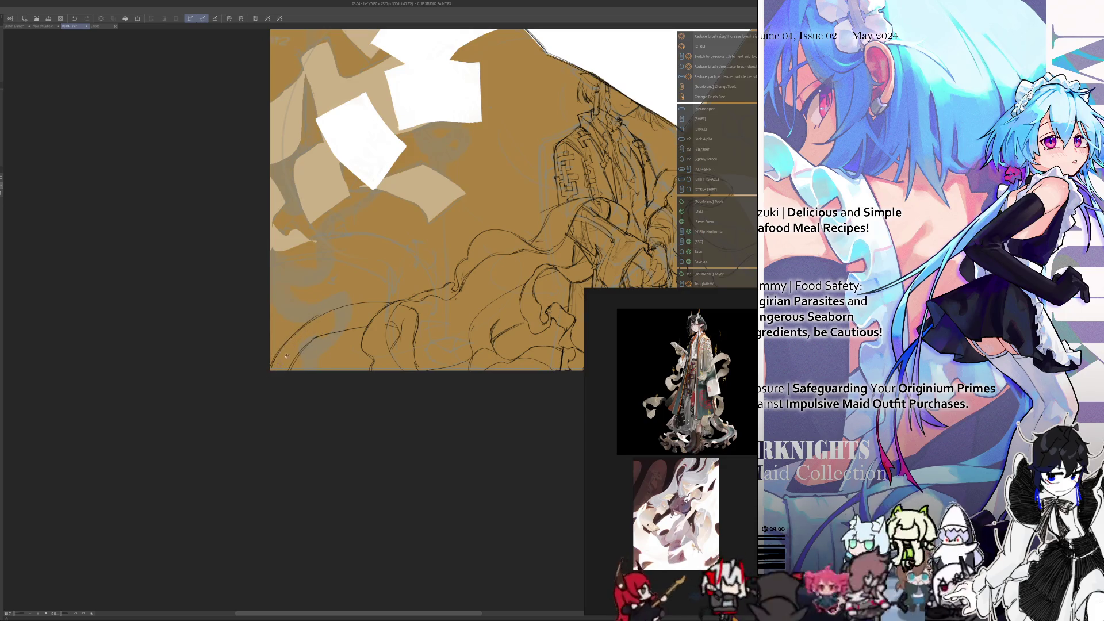
pyautogui.scroll(-3, 352, 376)
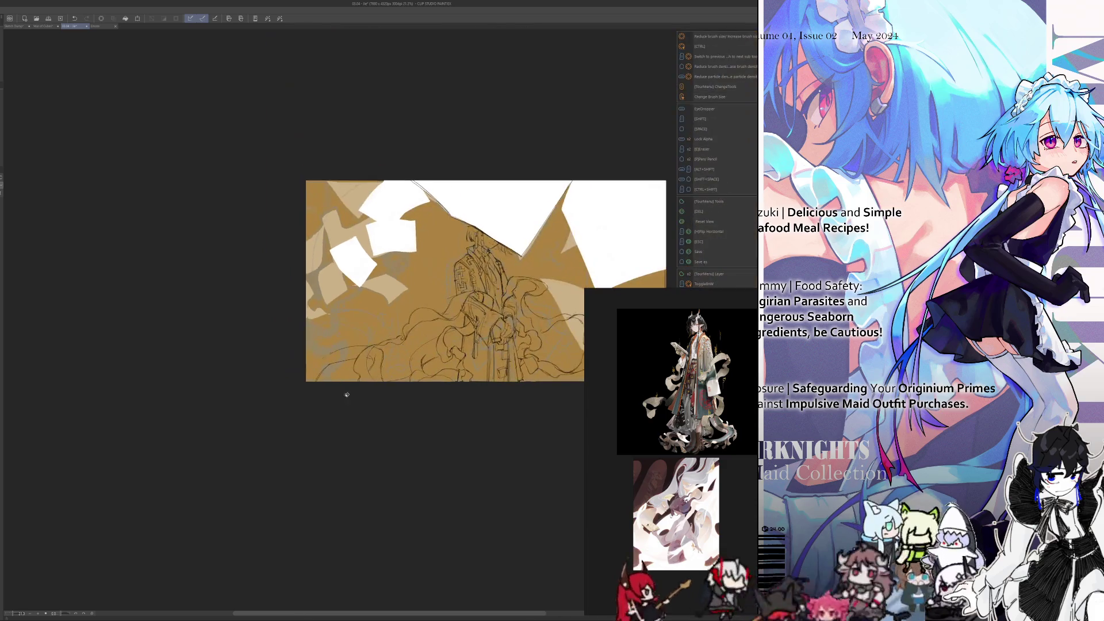
pyautogui.scroll(1, 340, 409)
pyautogui.scroll(1, 341, 414)
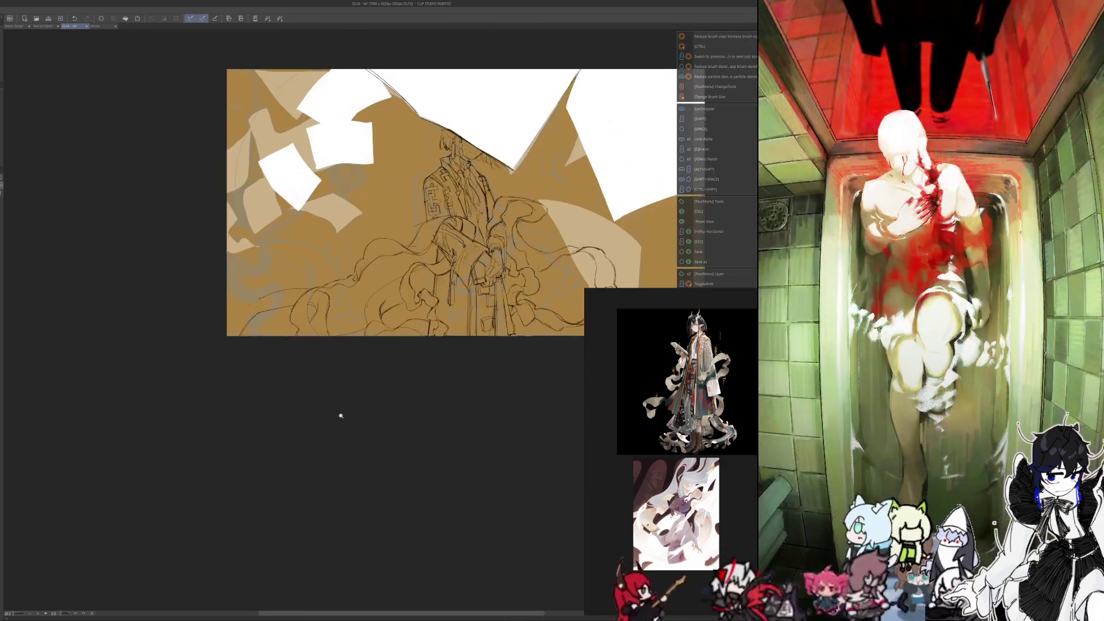
pyautogui.moveTo(340, 416); pyautogui.dragTo(345, 498)
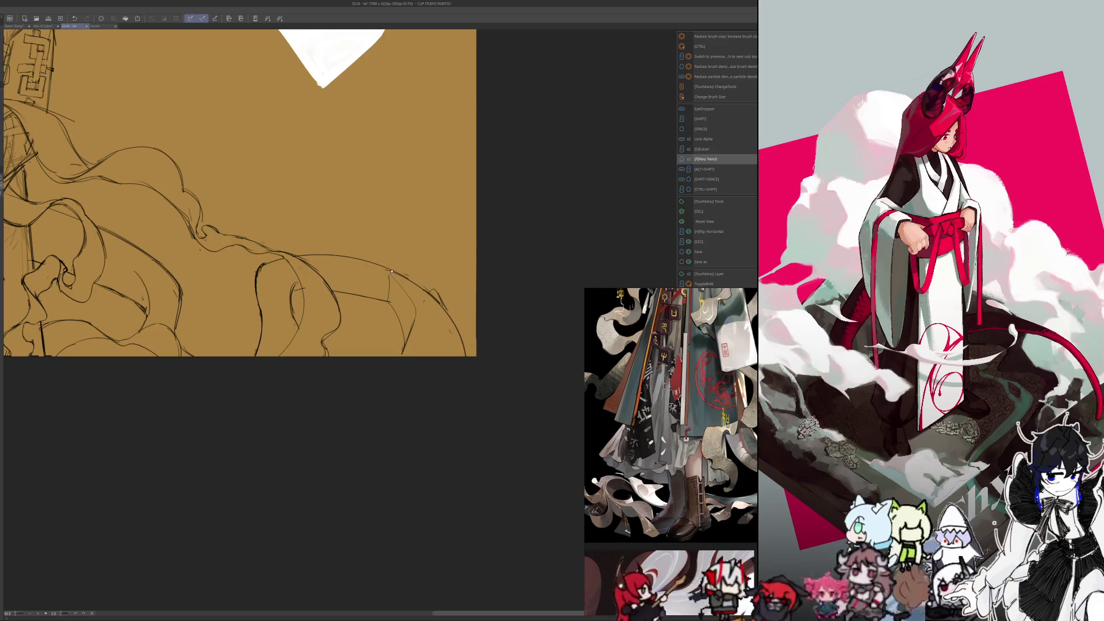
# Step: Mirror the canvas, erase part of a lower cloth-fold line, and sketch a short light replacement
pyautogui.press('h')
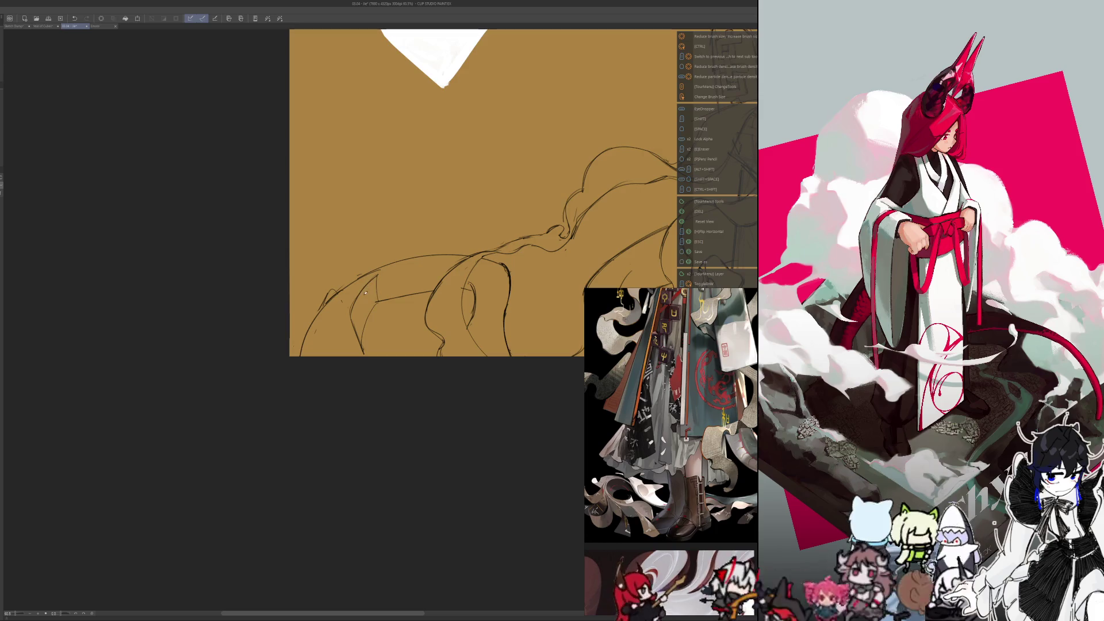
pyautogui.press('e')
pyautogui.moveTo(374, 300); pyautogui.dragTo(430, 289)
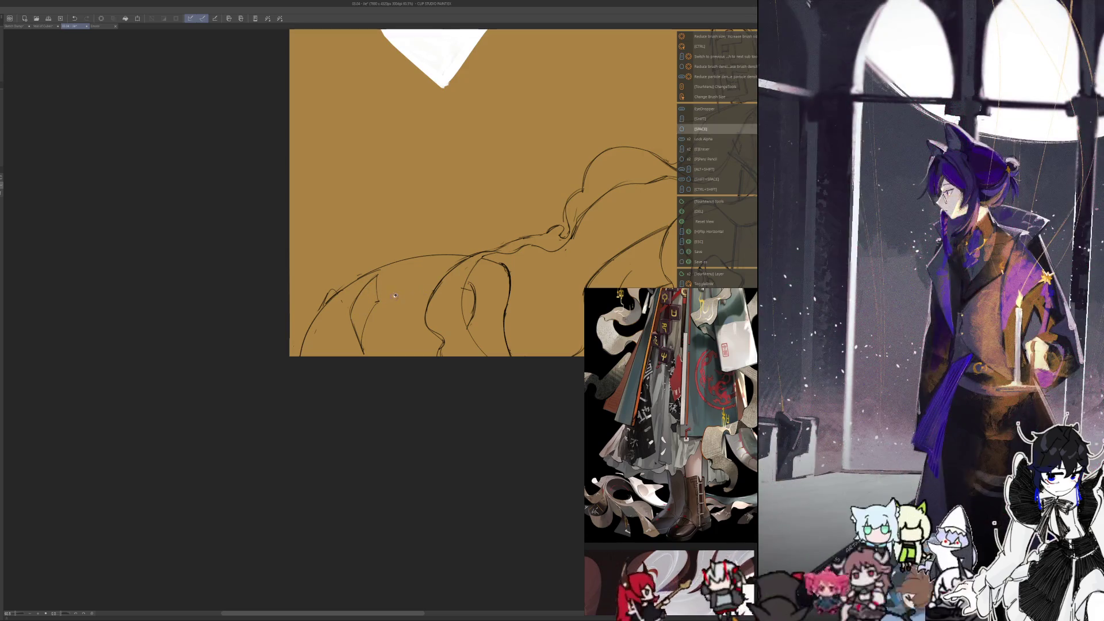
pyautogui.press('p')
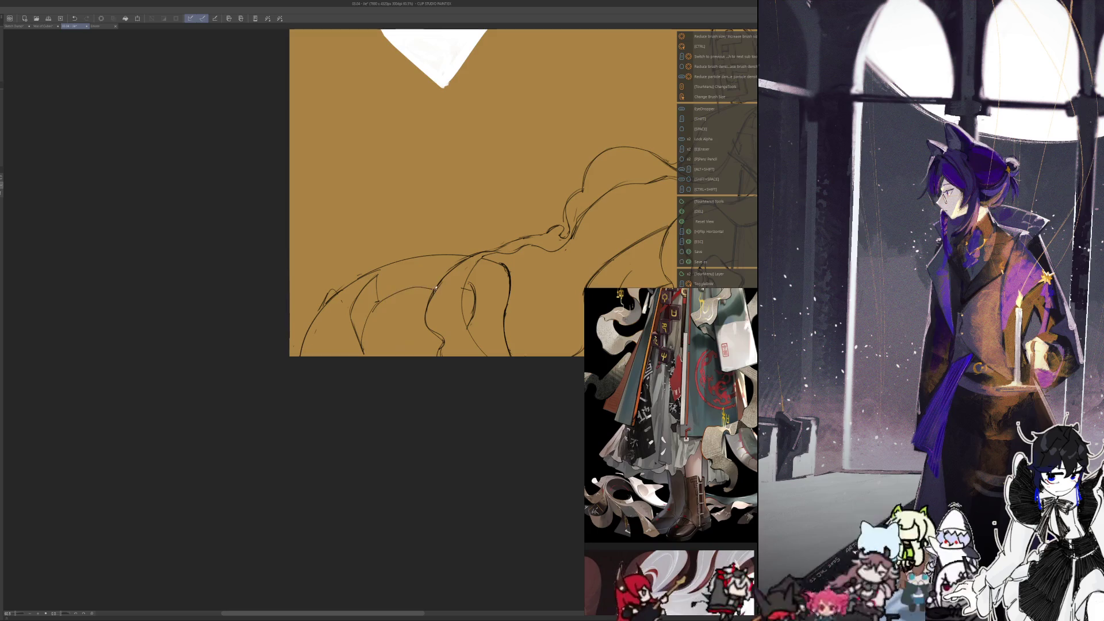
pyautogui.moveTo(368, 315); pyautogui.dragTo(394, 296)
# Step: Sketch a curving ribbon-fold line and a short vertical fold line on the lower ribbons
pyautogui.press('e')
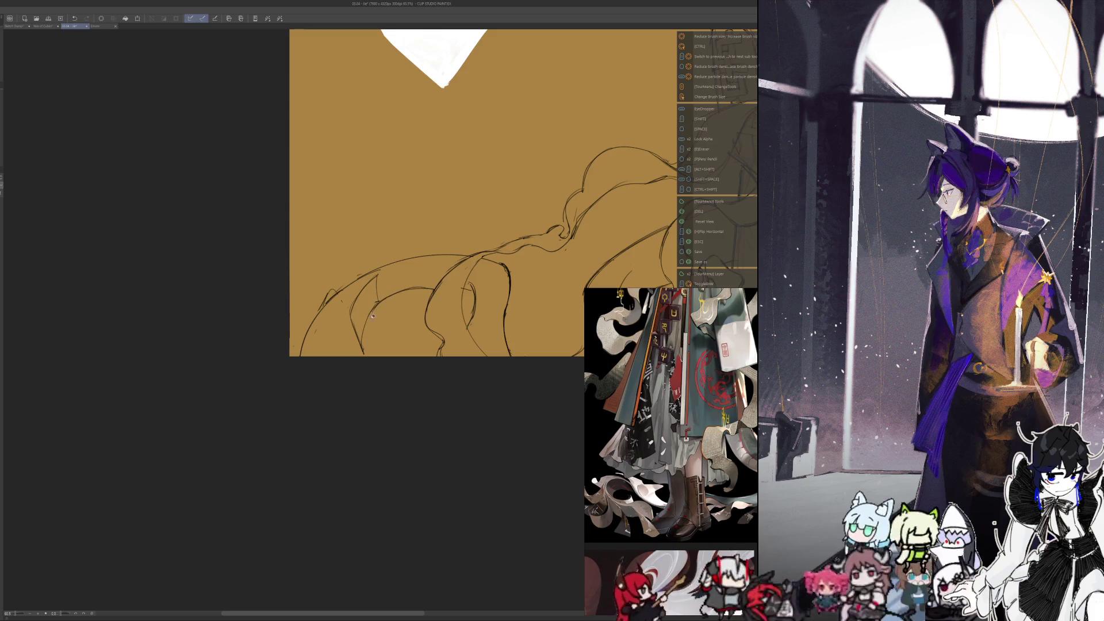
pyautogui.press('space')
pyautogui.press('p')
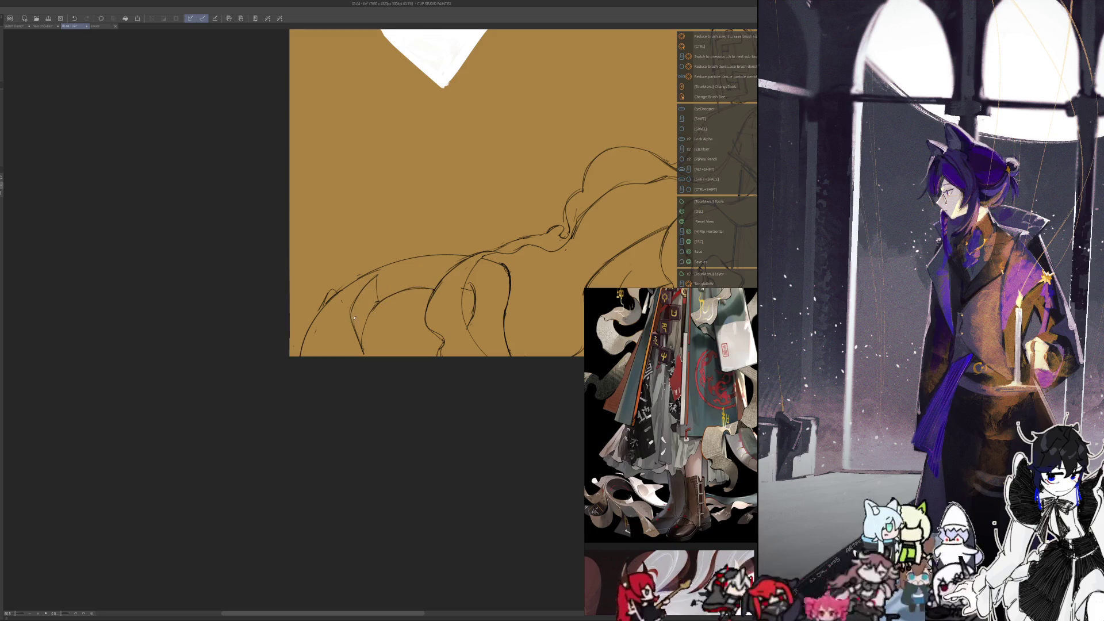
pyautogui.moveTo(353, 323); pyautogui.dragTo(389, 322)
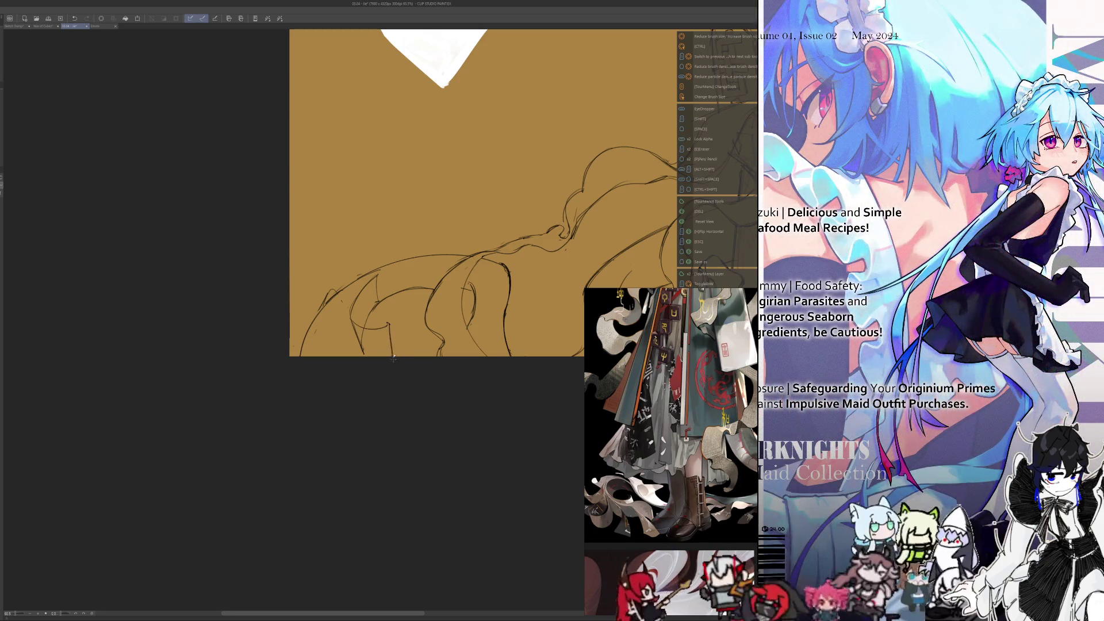
pyautogui.press('e')
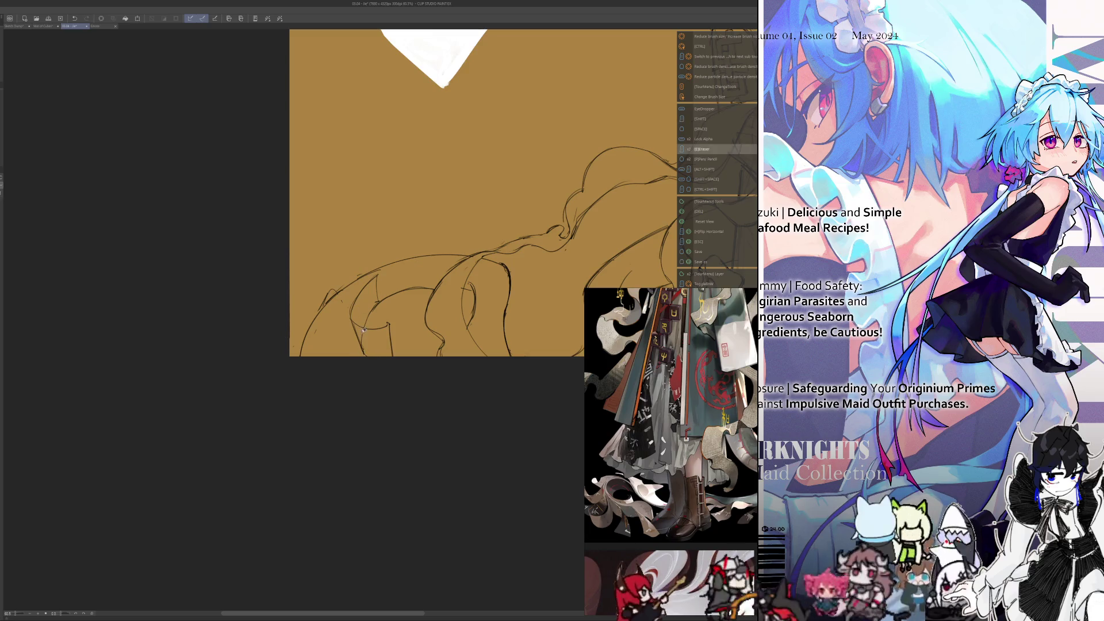
pyautogui.press('p')
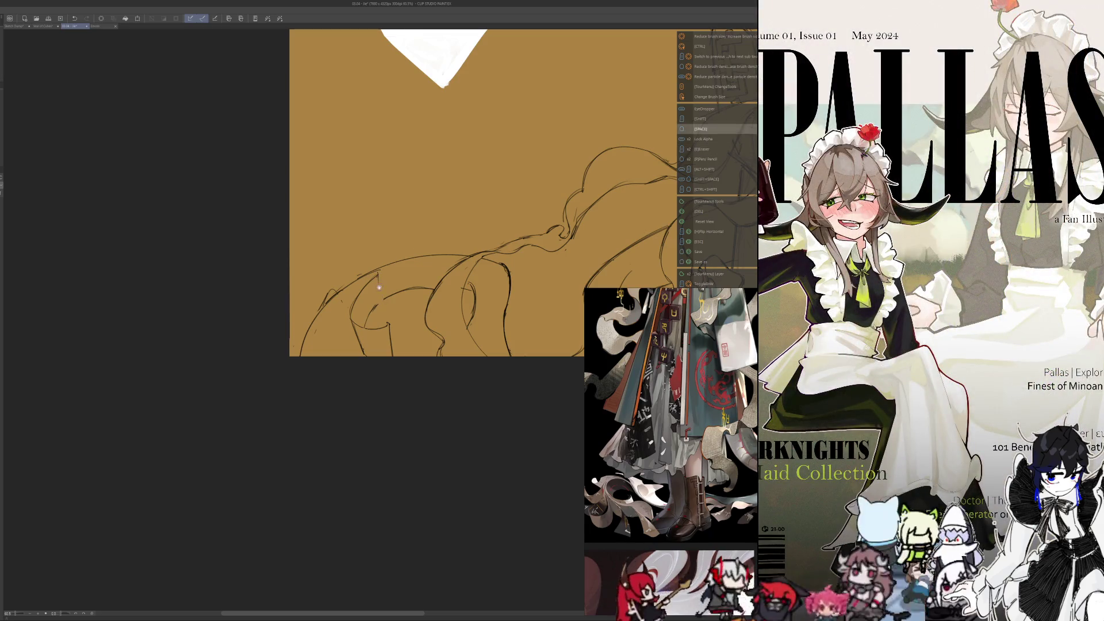
pyautogui.moveTo(379, 280); pyautogui.dragTo(380, 302)
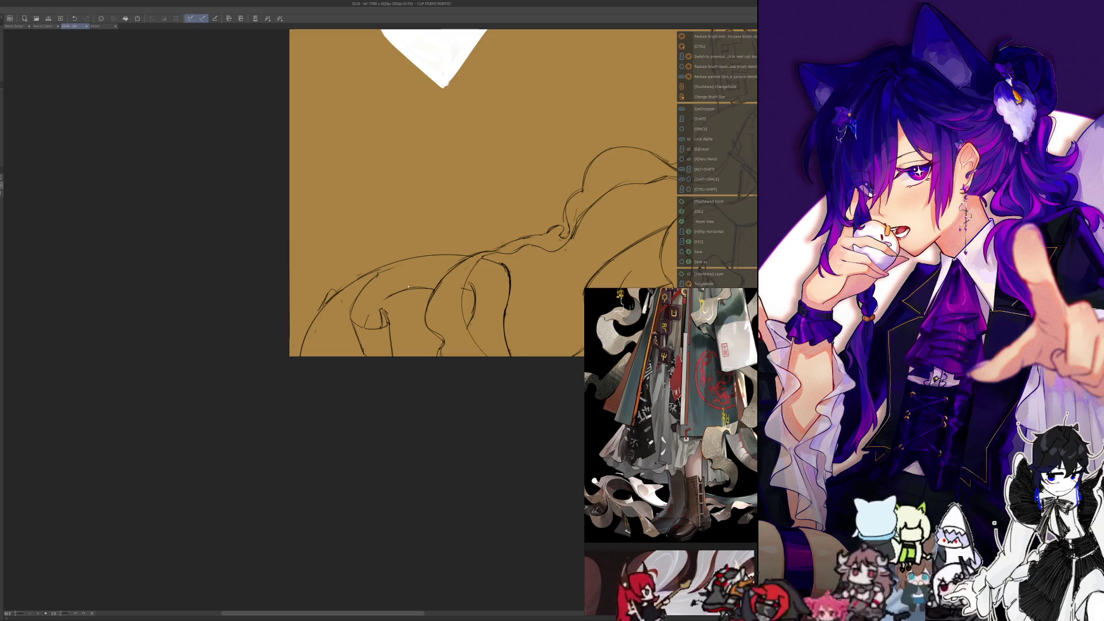
# Step: Sketch short marks and a downward line along the lower ribbon folds
pyautogui.moveTo(379, 304)
pyautogui.mouseDown()
pyautogui.moveTo(370, 326)
pyautogui.moveTo(380, 325)
pyautogui.mouseUp()
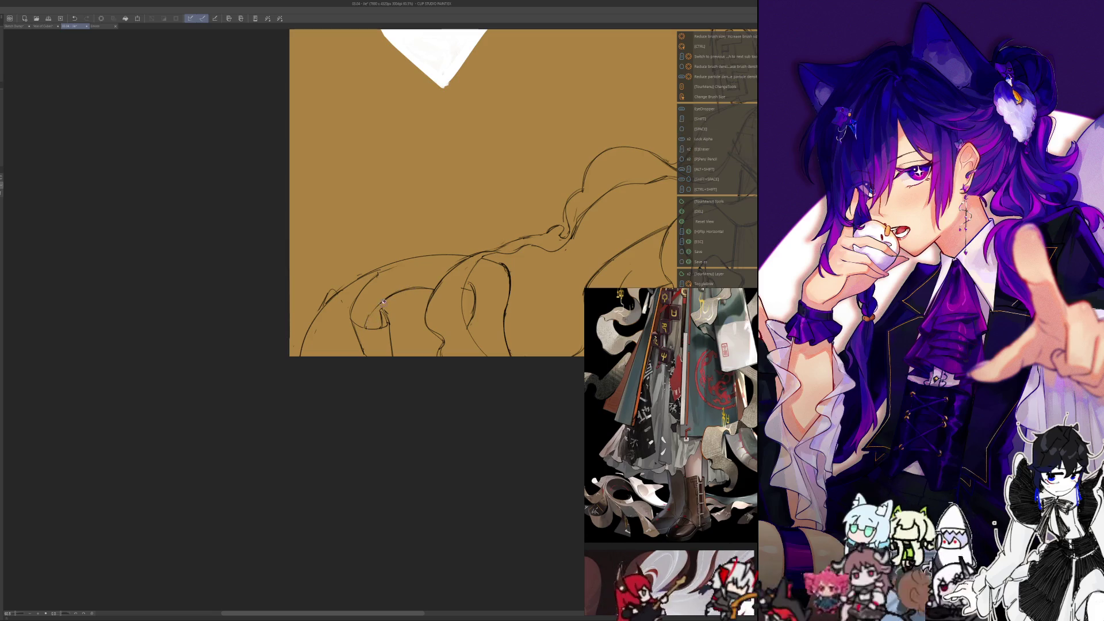
pyautogui.press('p')
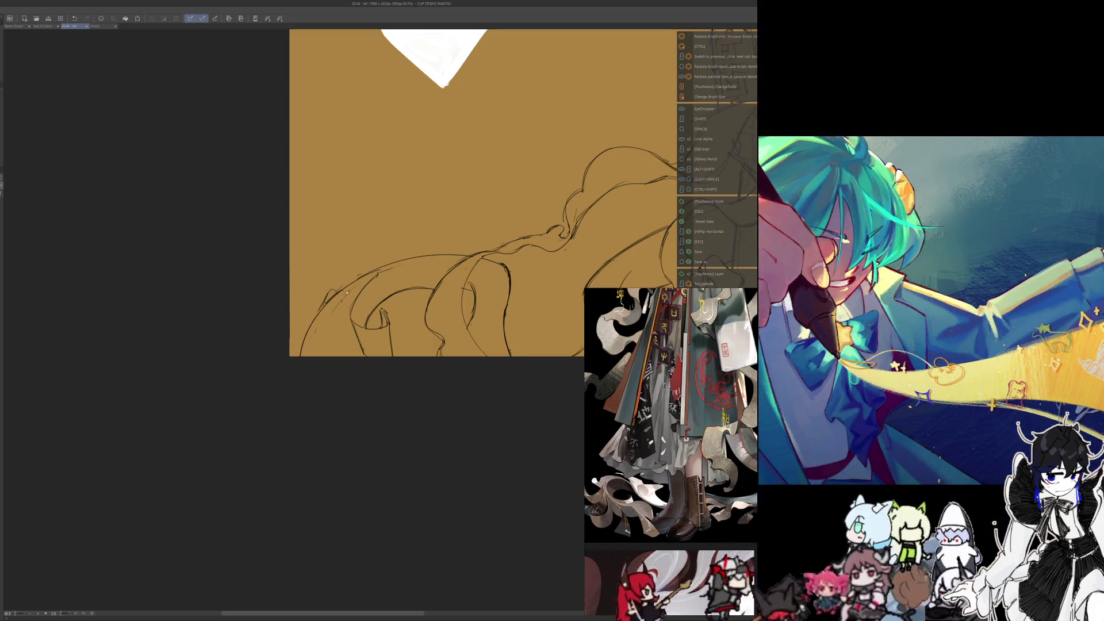
pyautogui.moveTo(331, 315); pyautogui.dragTo(324, 357)
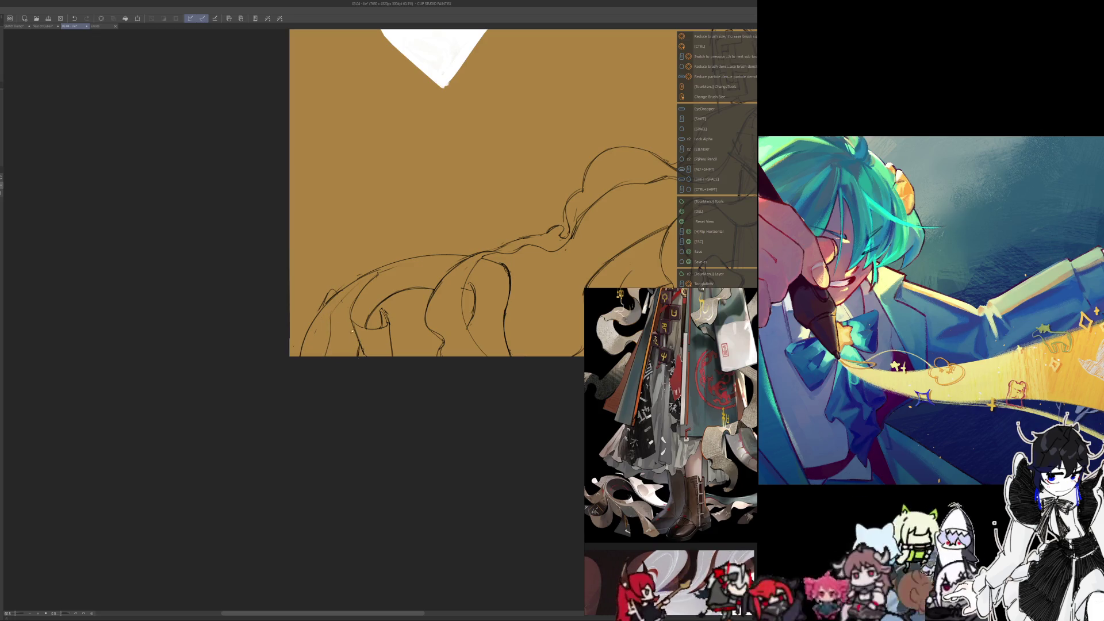
pyautogui.press('e')
pyautogui.press('p')
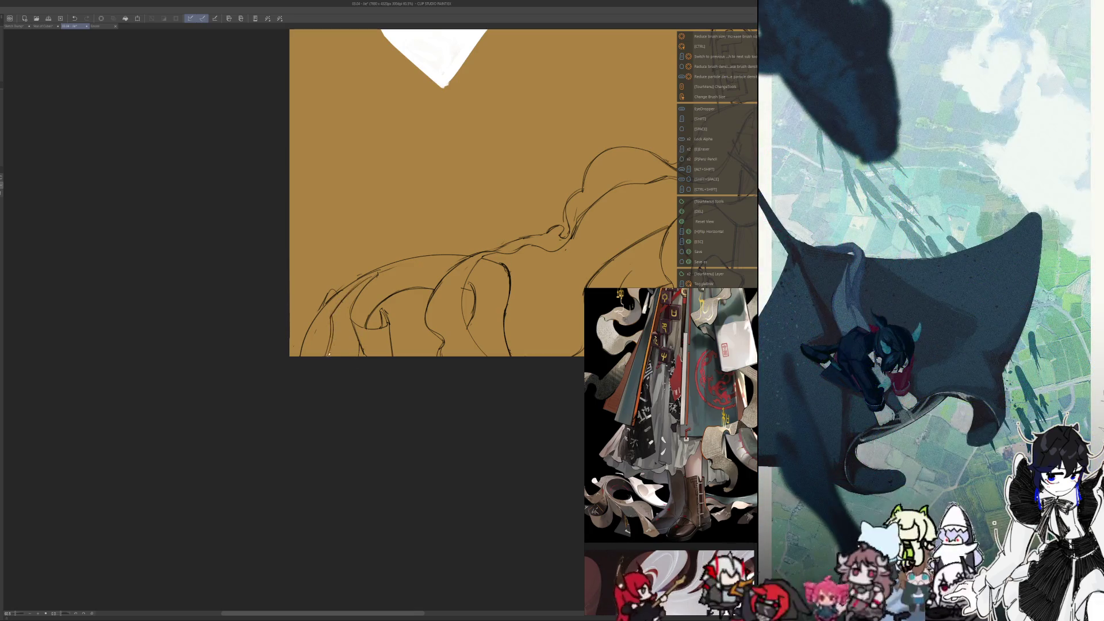
# Step: Erase stray marks on the folds and mirror the canvas horizontally to check the drawing
pyautogui.press('e')
pyautogui.press('p')
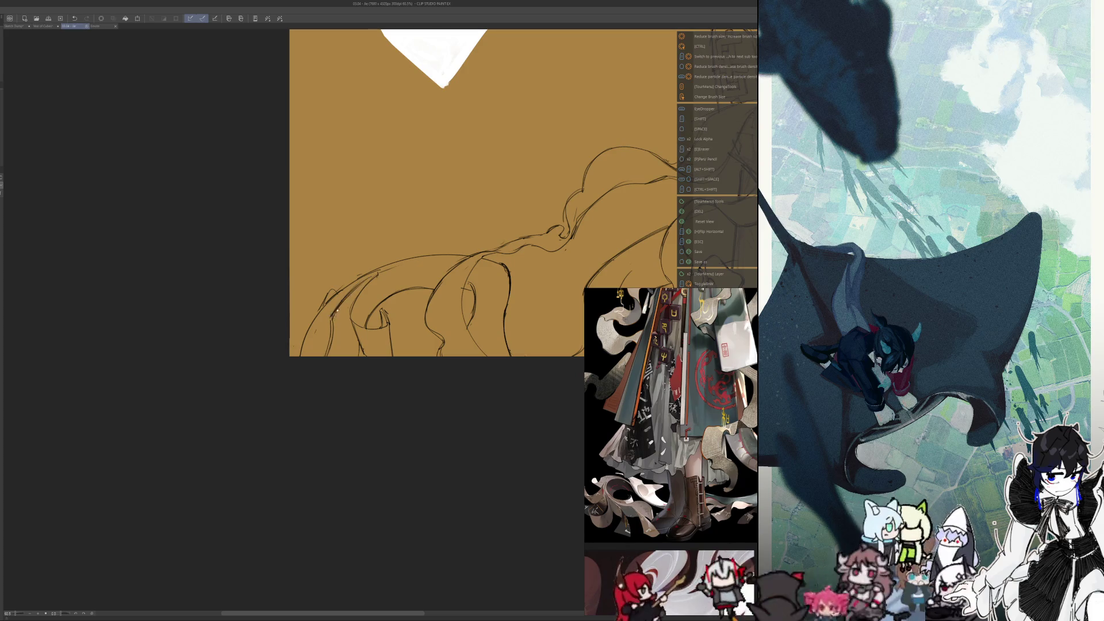
pyautogui.press('e')
pyautogui.press('p')
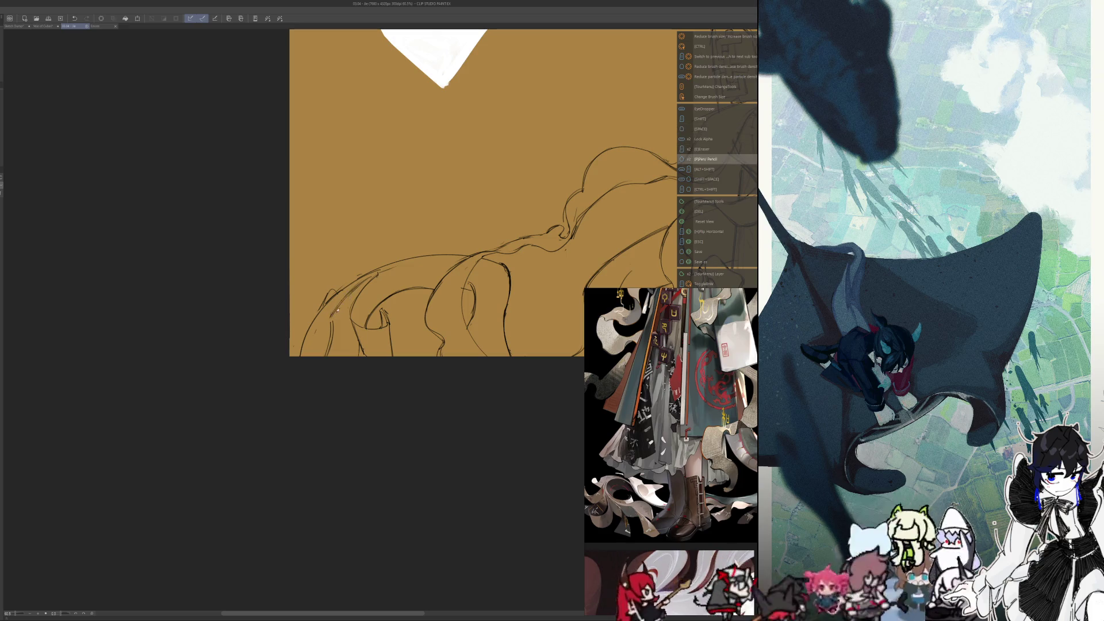
pyautogui.press('h')
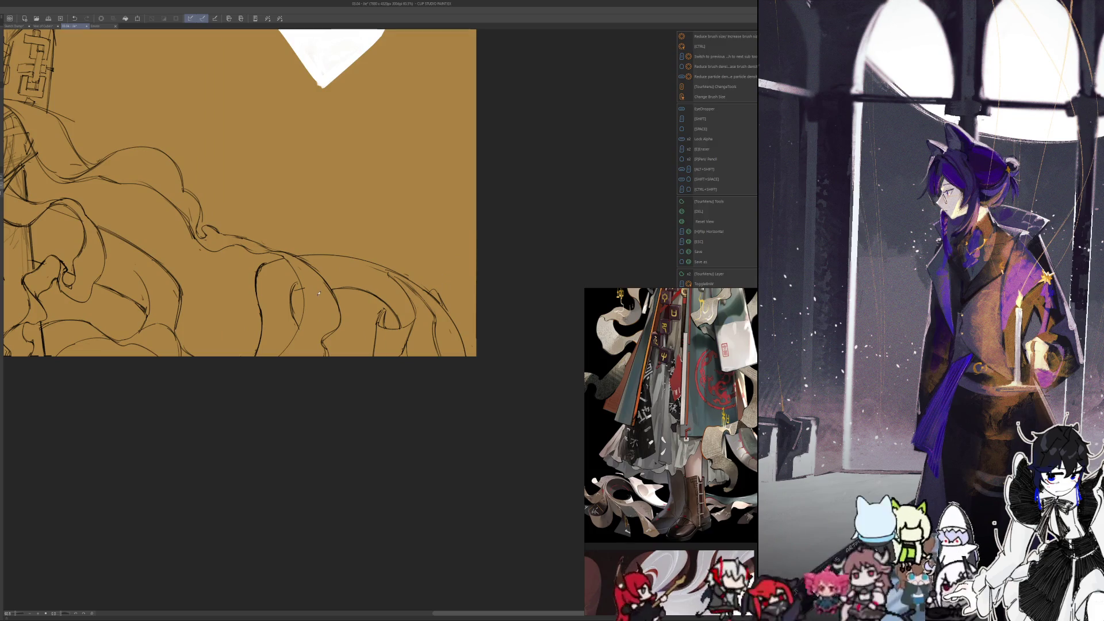
pyautogui.moveTo(315, 299); pyautogui.dragTo(282, 398)
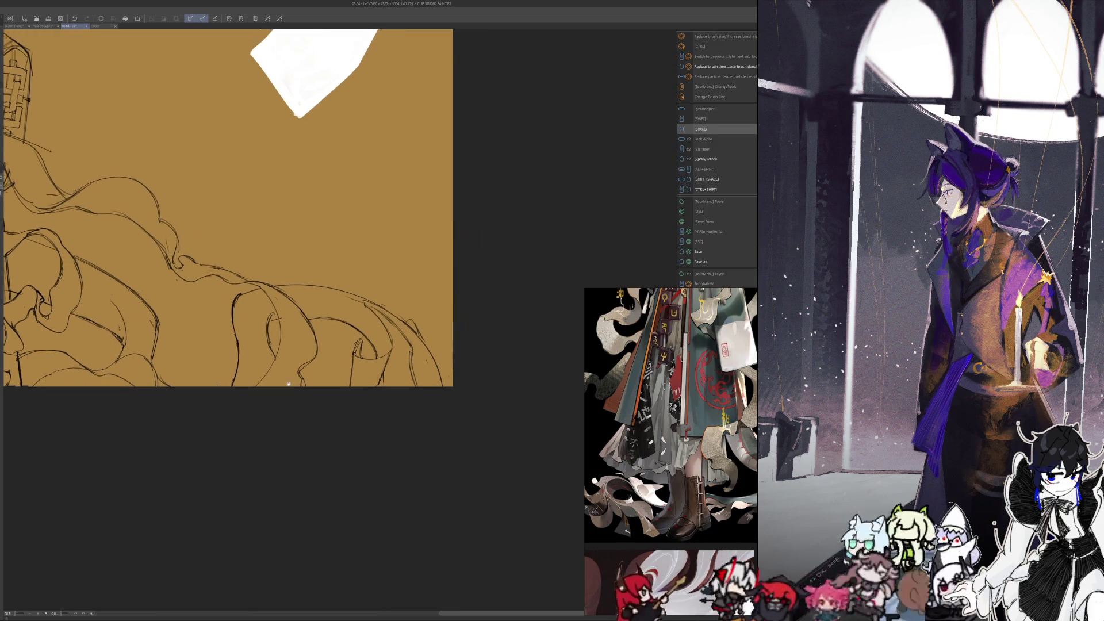
pyautogui.scroll(-2, 281, 398)
pyautogui.scroll(2, 239, 424)
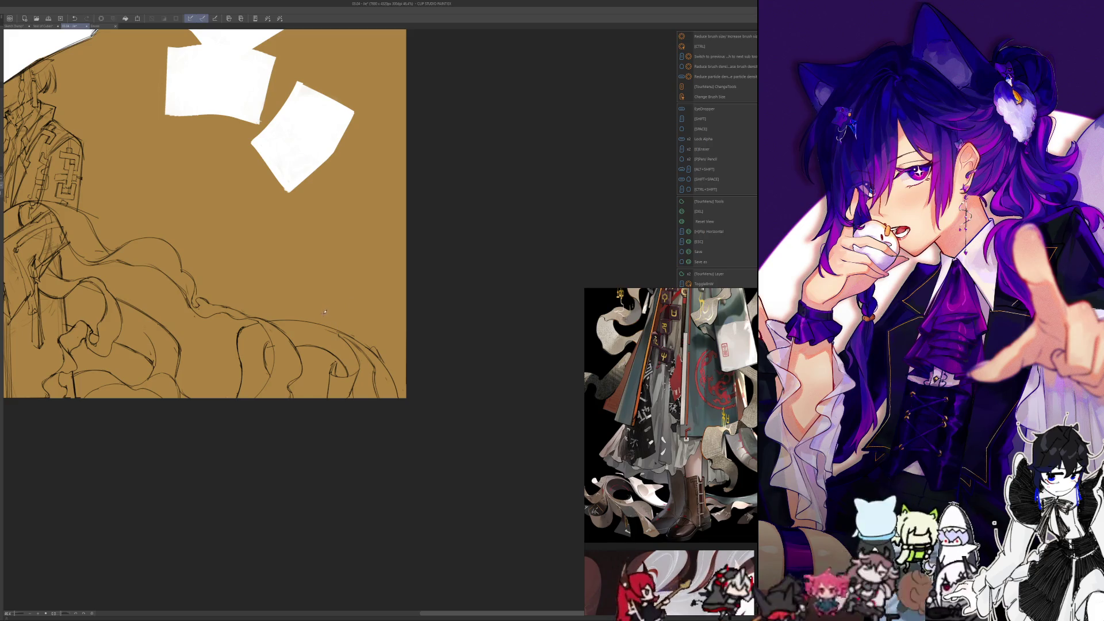
pyautogui.scroll(-3, 313, 456)
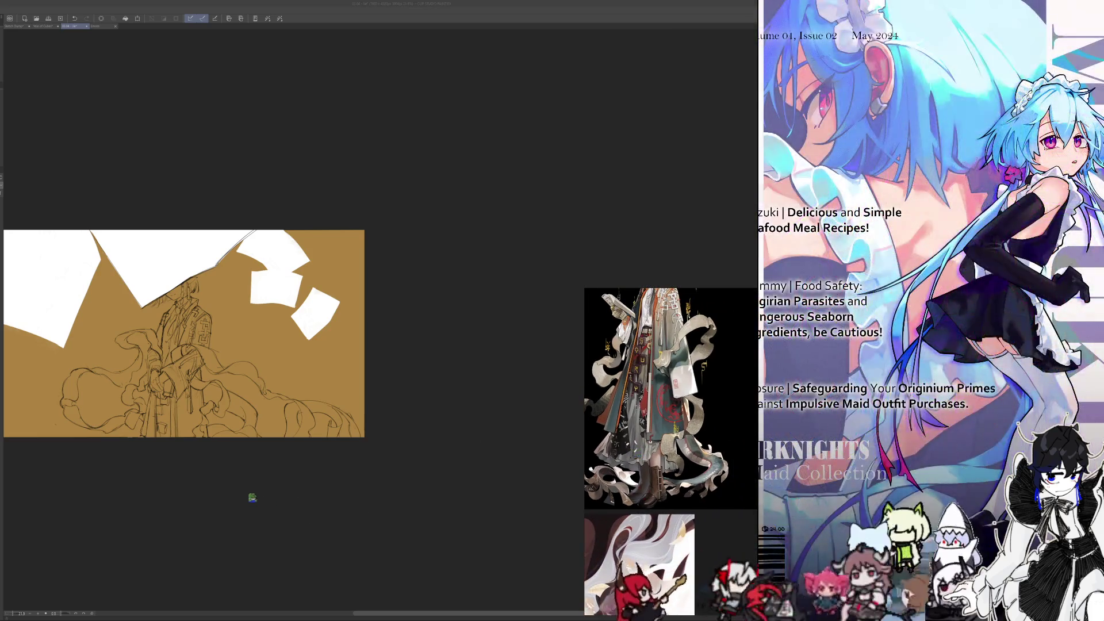
pyautogui.scroll(3, 244, 458)
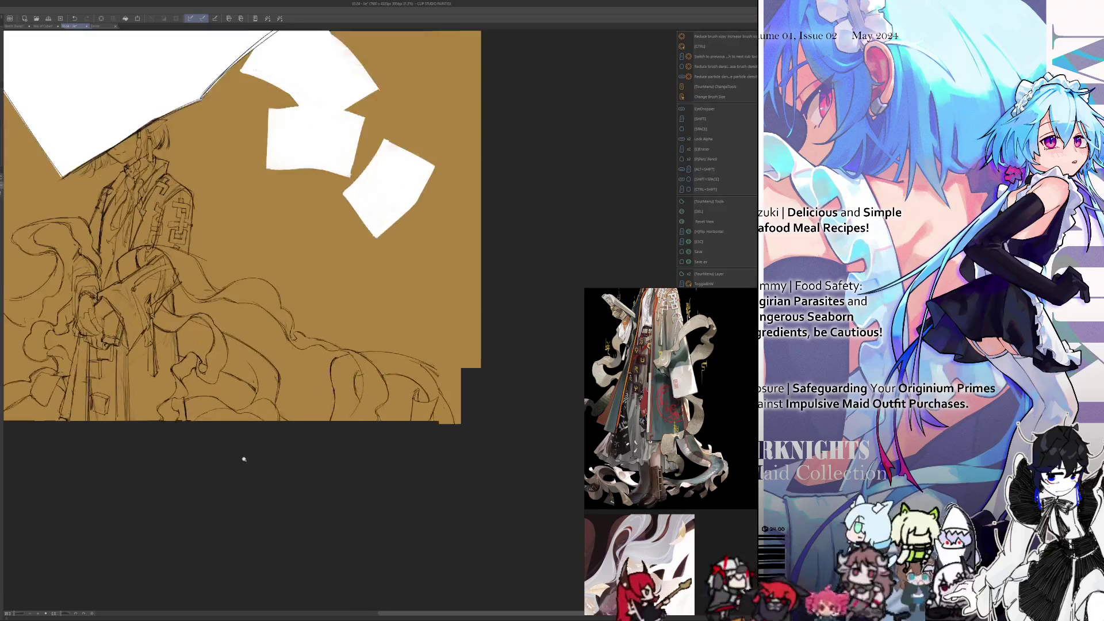
pyautogui.scroll(3, 340, 404)
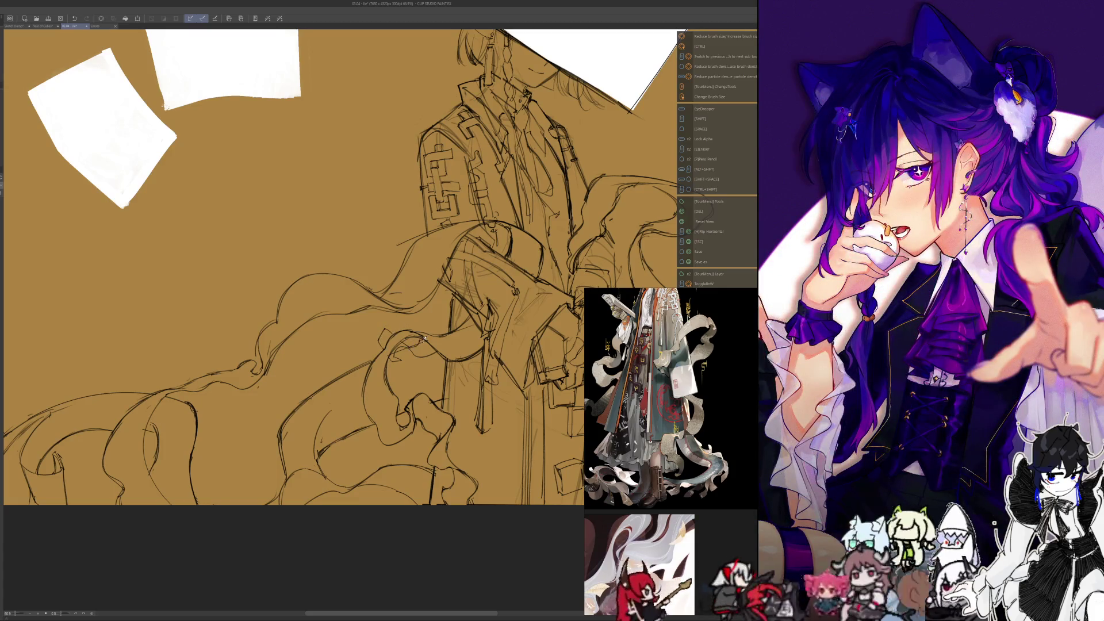
# Step: Sketch short strokes on the ribbon folds, then undo them
pyautogui.press('e')
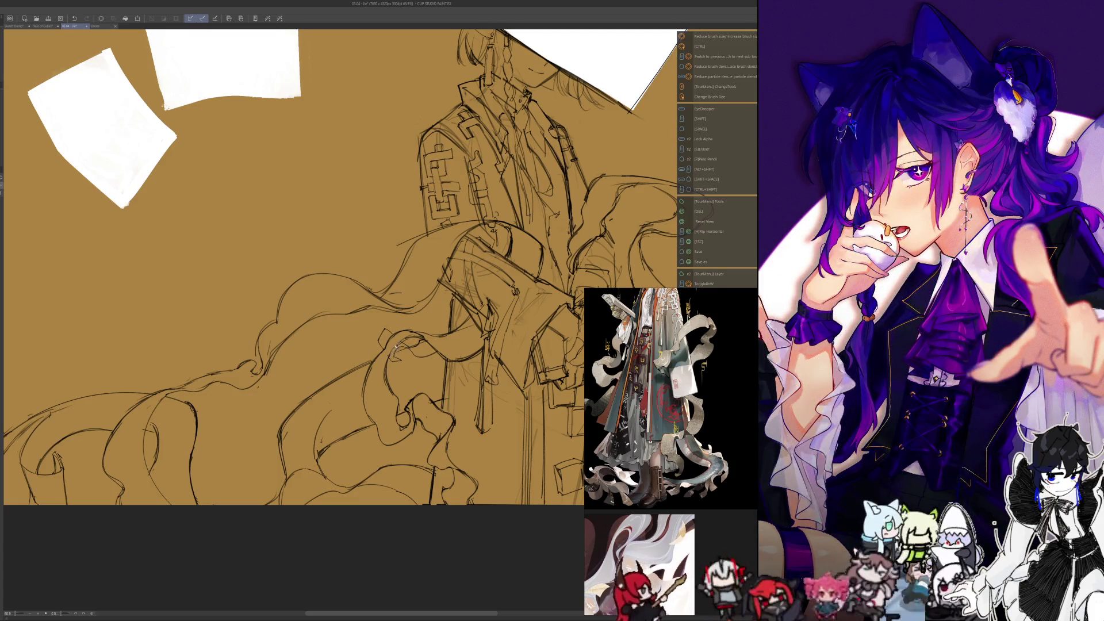
pyautogui.press('p')
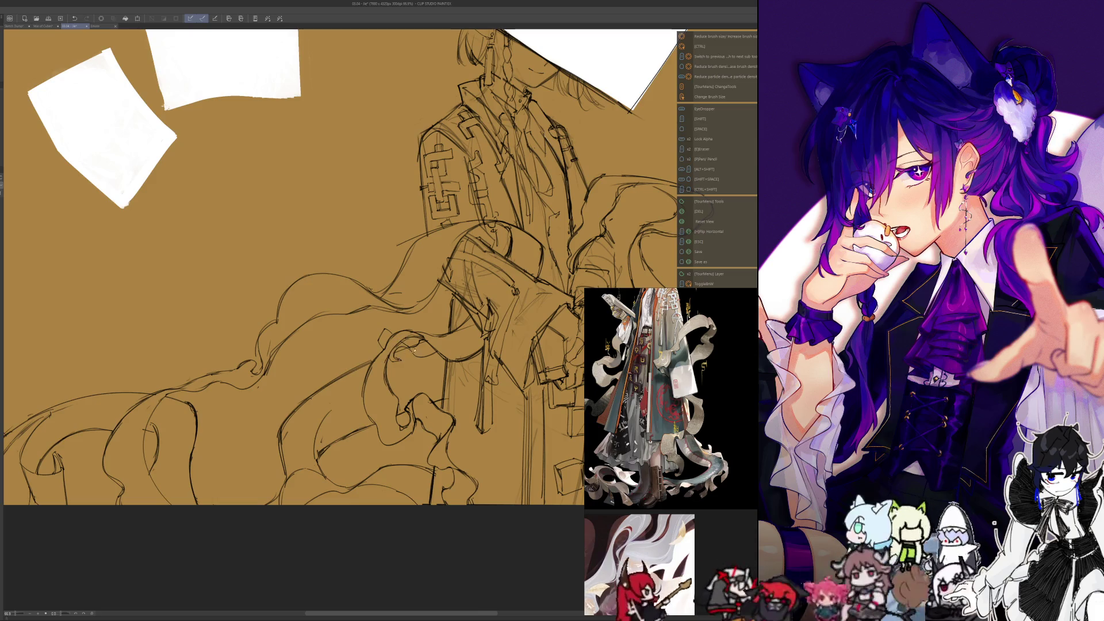
pyautogui.press('e')
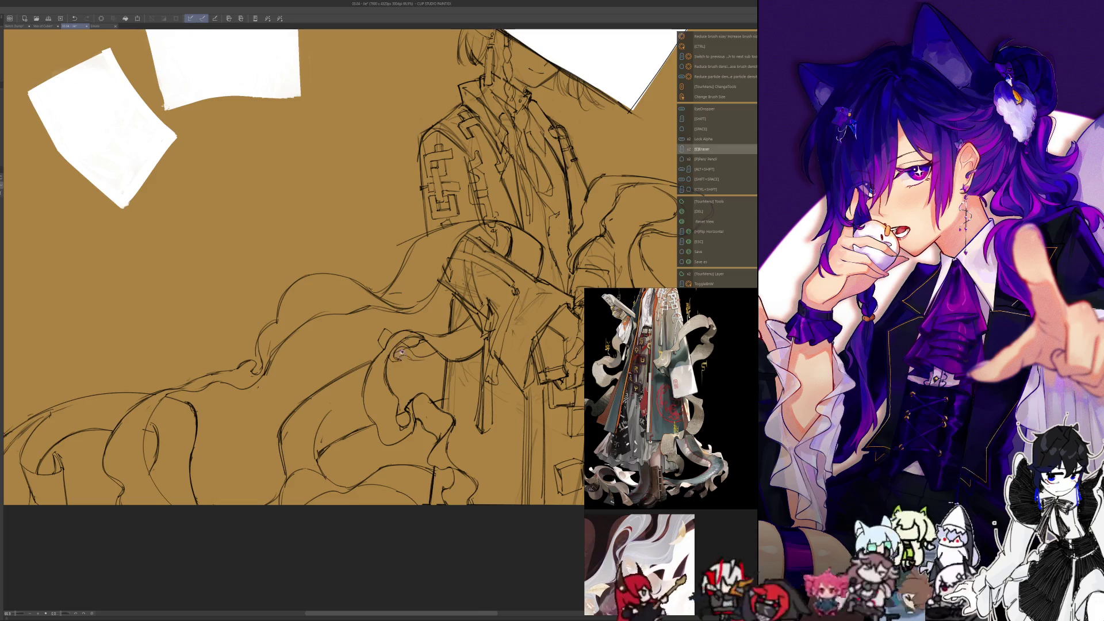
pyautogui.press('p')
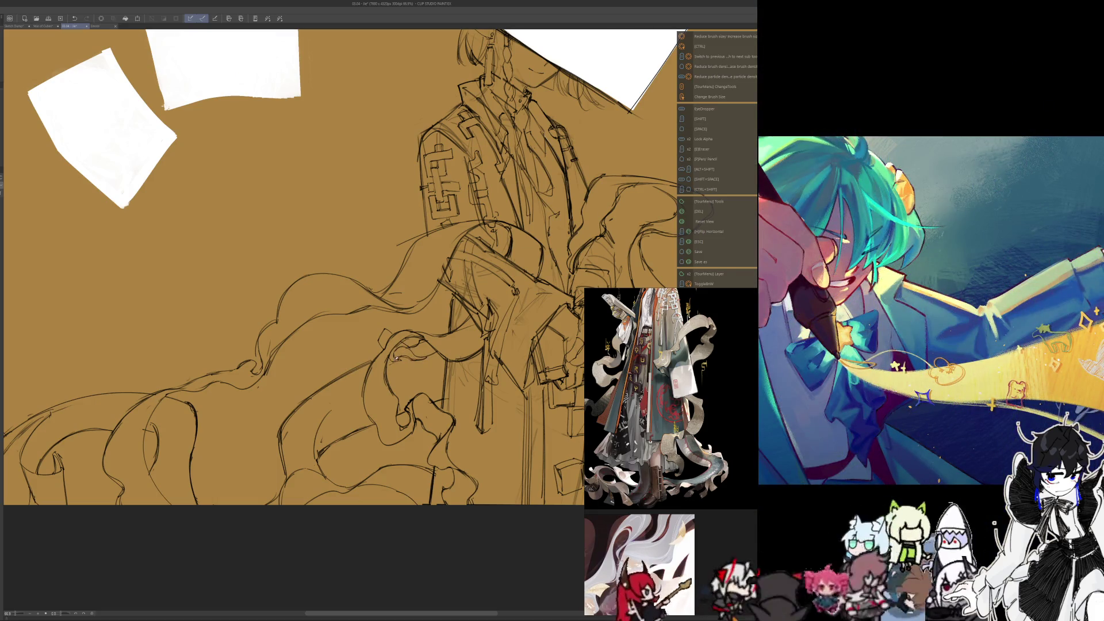
pyautogui.moveTo(362, 338)
pyautogui.mouseDown()
pyautogui.moveTo(358, 356)
pyautogui.moveTo(380, 352)
pyautogui.mouseUp()
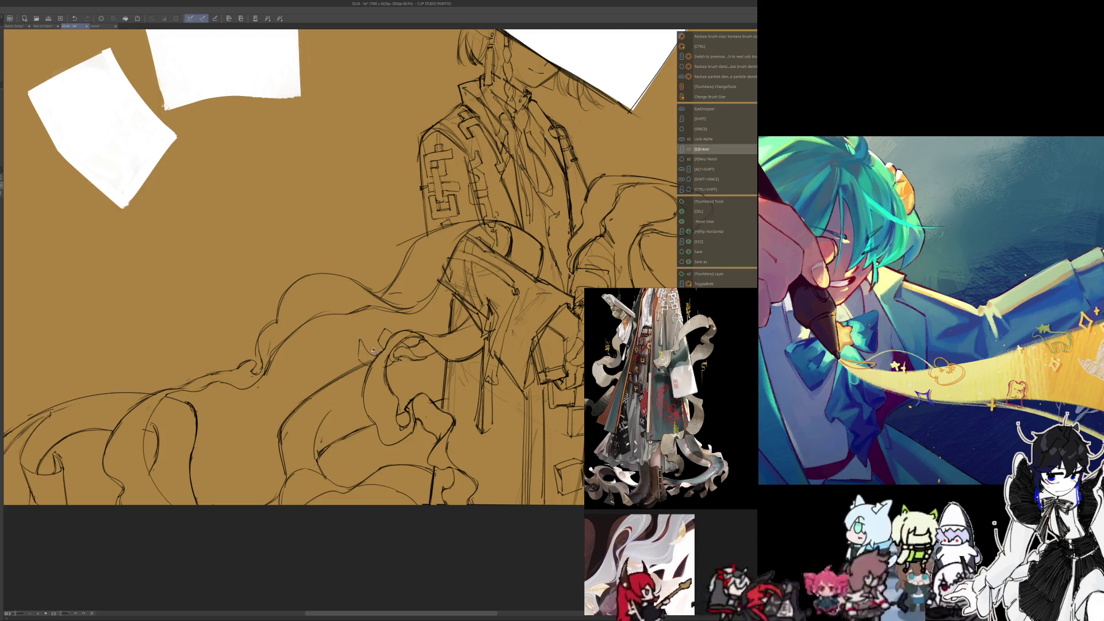
pyautogui.hotkey('ctrl', 'z')
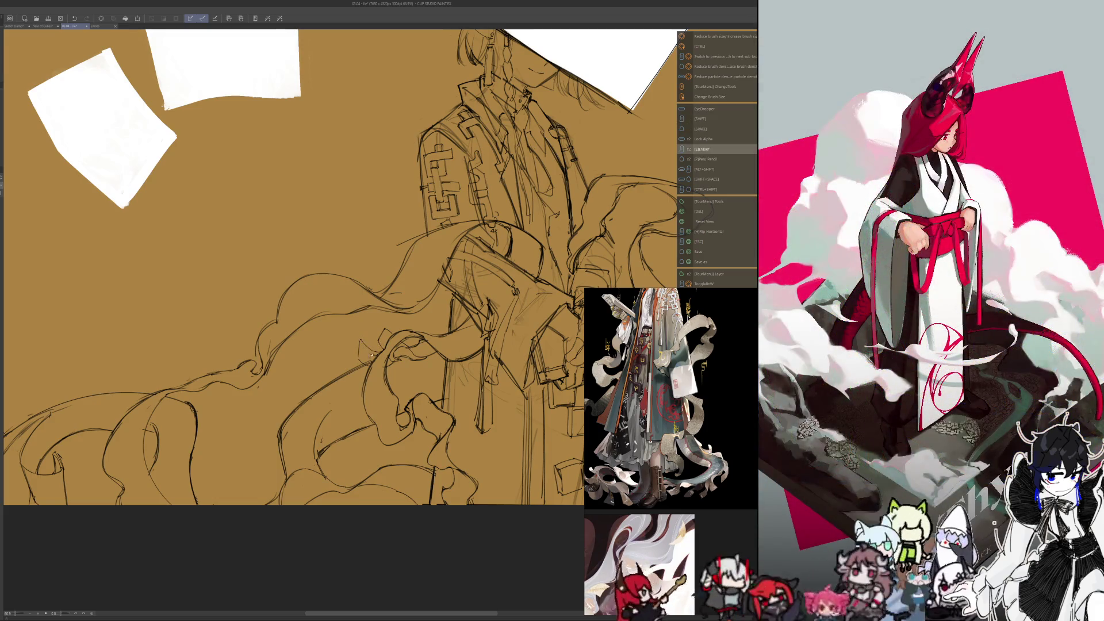
# Step: Draw a faint curving line along a ribbon, tidy with the eraser, and zoom out toward 41%
pyautogui.press('p')
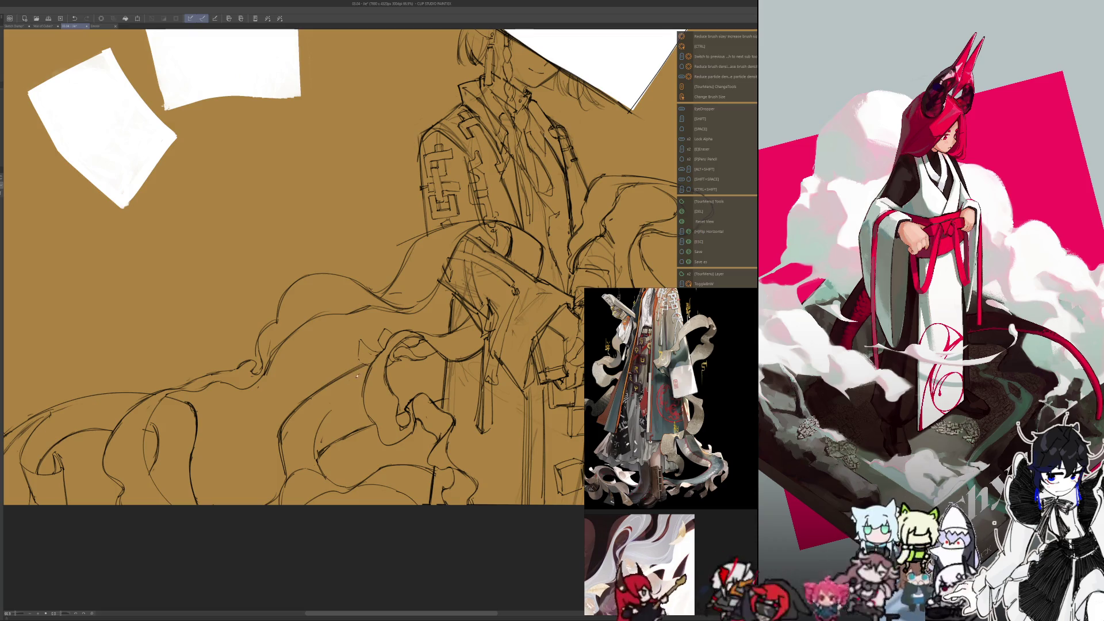
pyautogui.moveTo(368, 365); pyautogui.dragTo(333, 384)
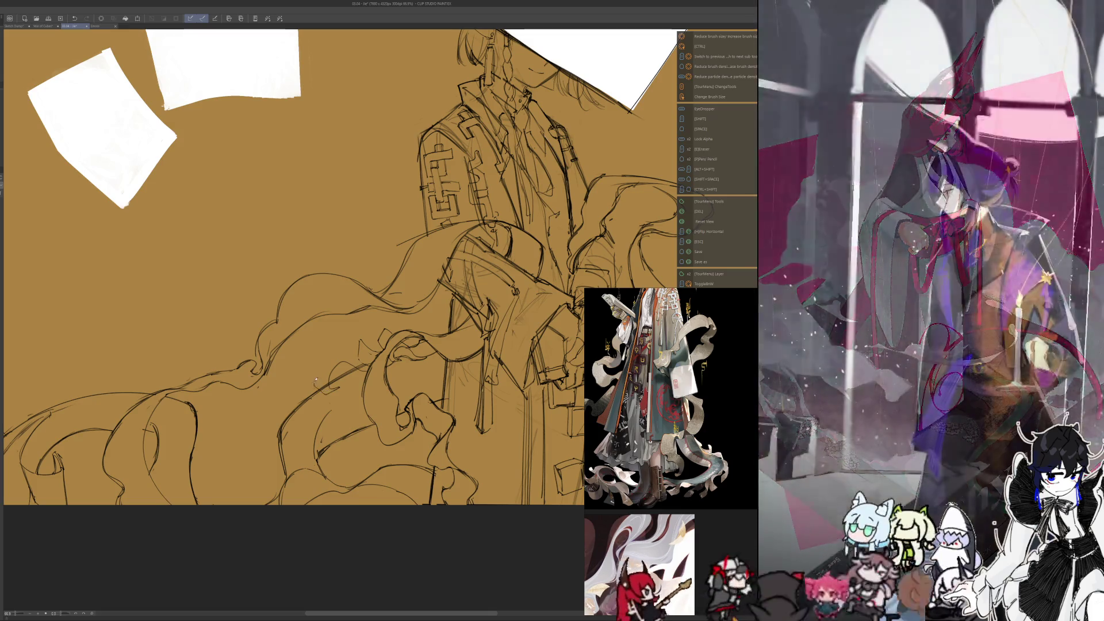
pyautogui.press('shift')
pyautogui.press('e')
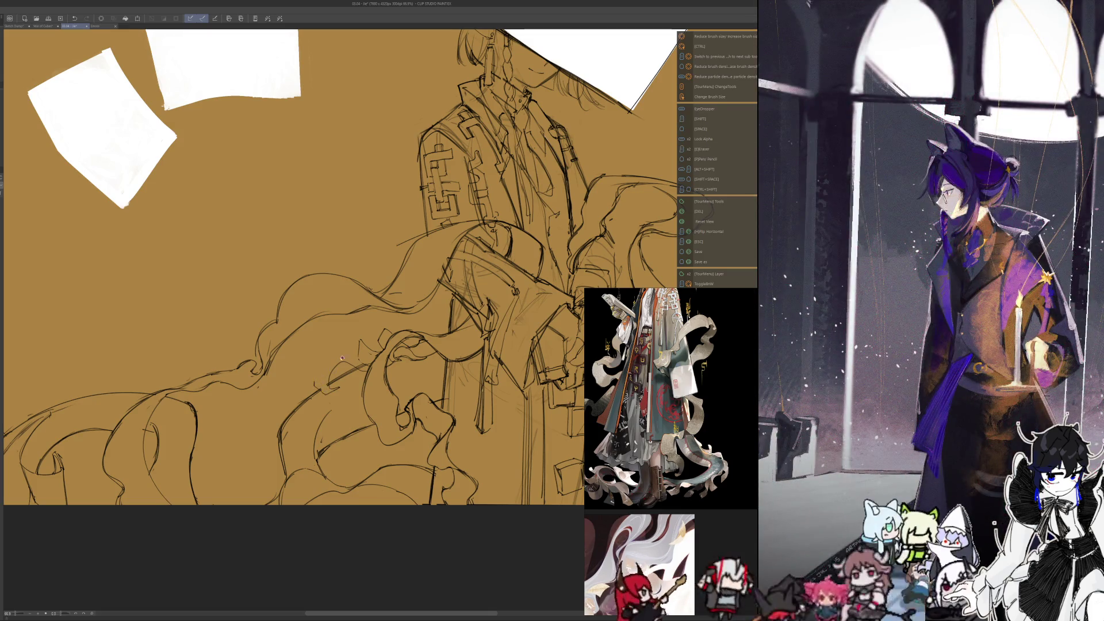
pyautogui.press('space')
pyautogui.press('p')
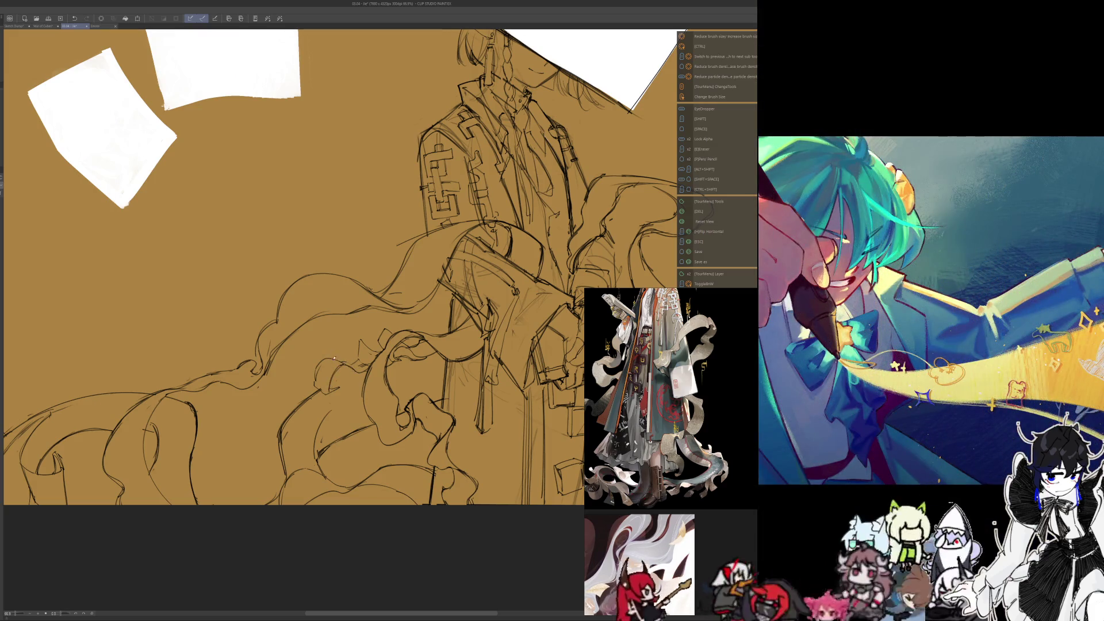
pyautogui.press('shift')
pyautogui.press('e')
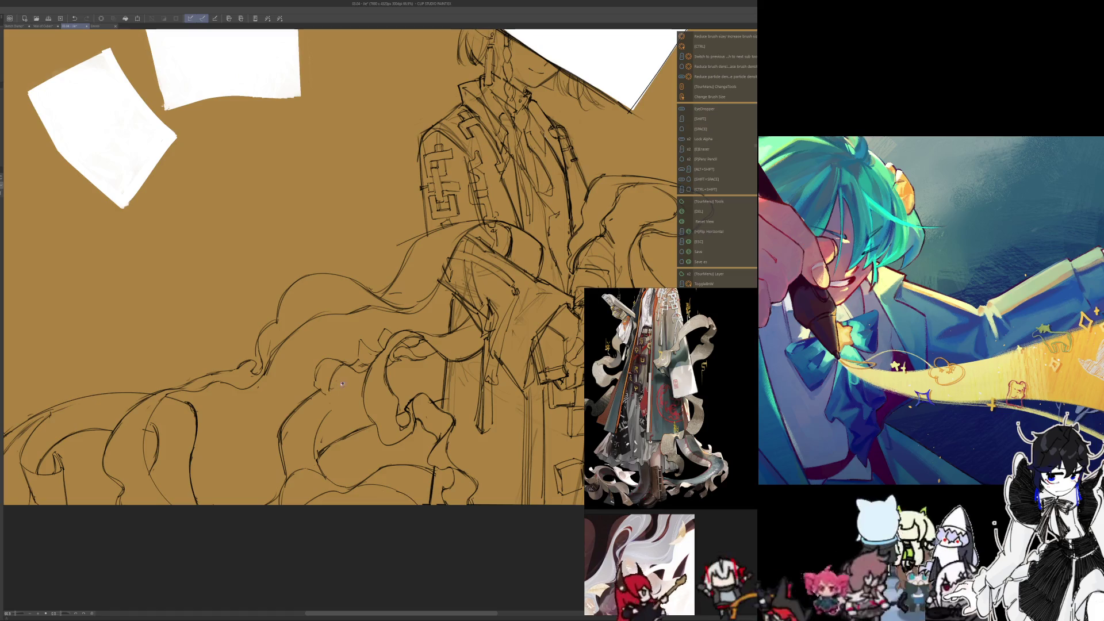
pyautogui.press('space')
pyautogui.press('p')
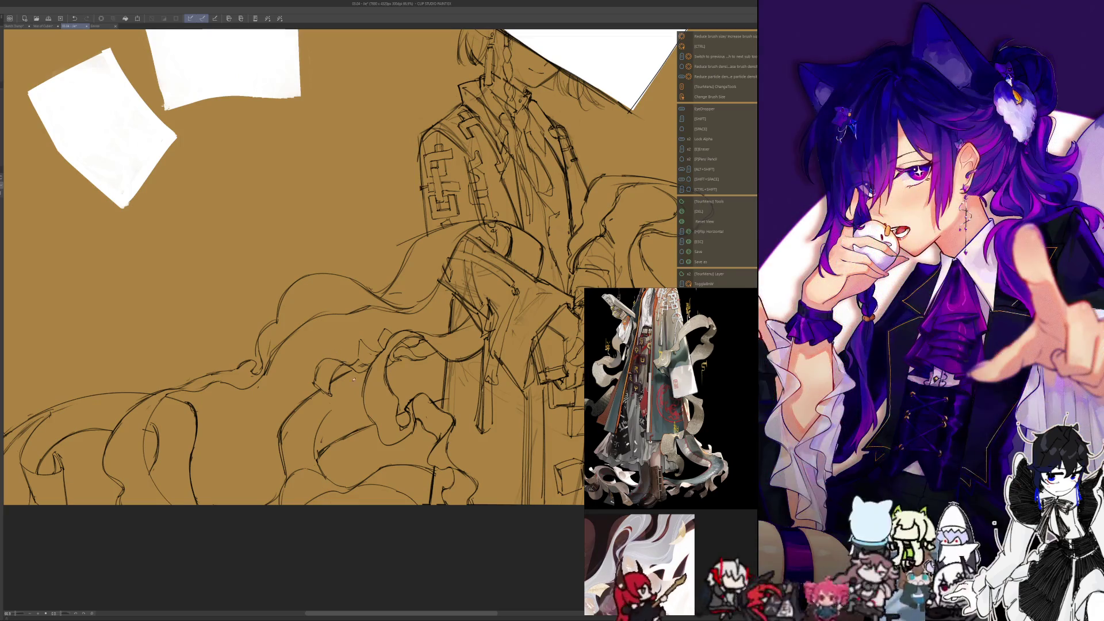
pyautogui.scroll(-4, 348, 373)
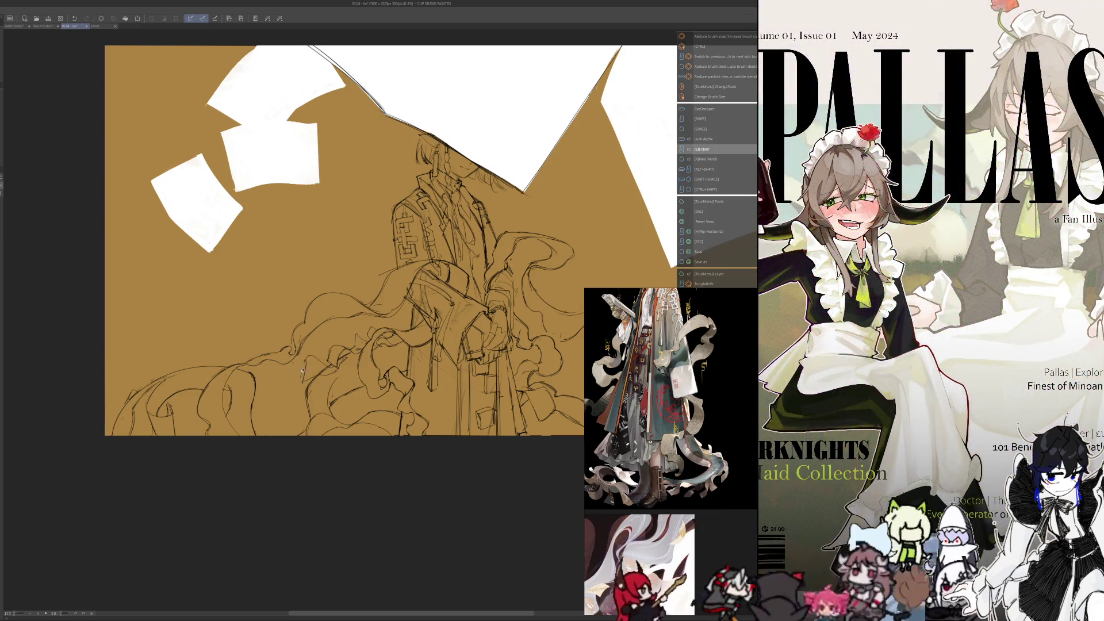
# Step: Cycle between the Eraser, hand and Pencil tools before checking the sketch
pyautogui.press('shift')
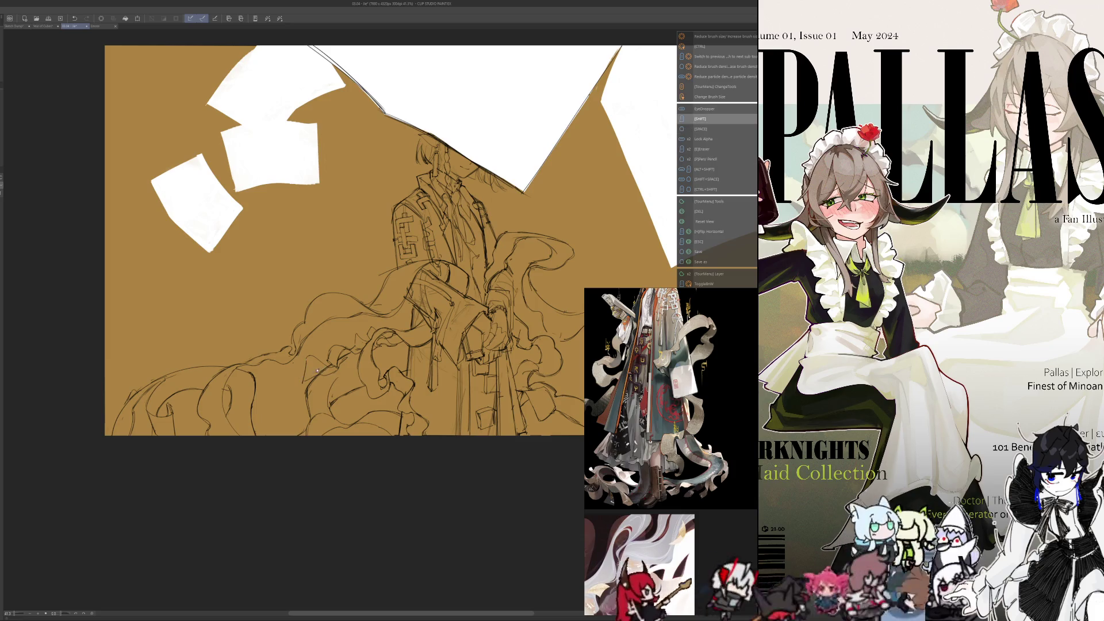
pyautogui.press('e')
pyautogui.press('p')
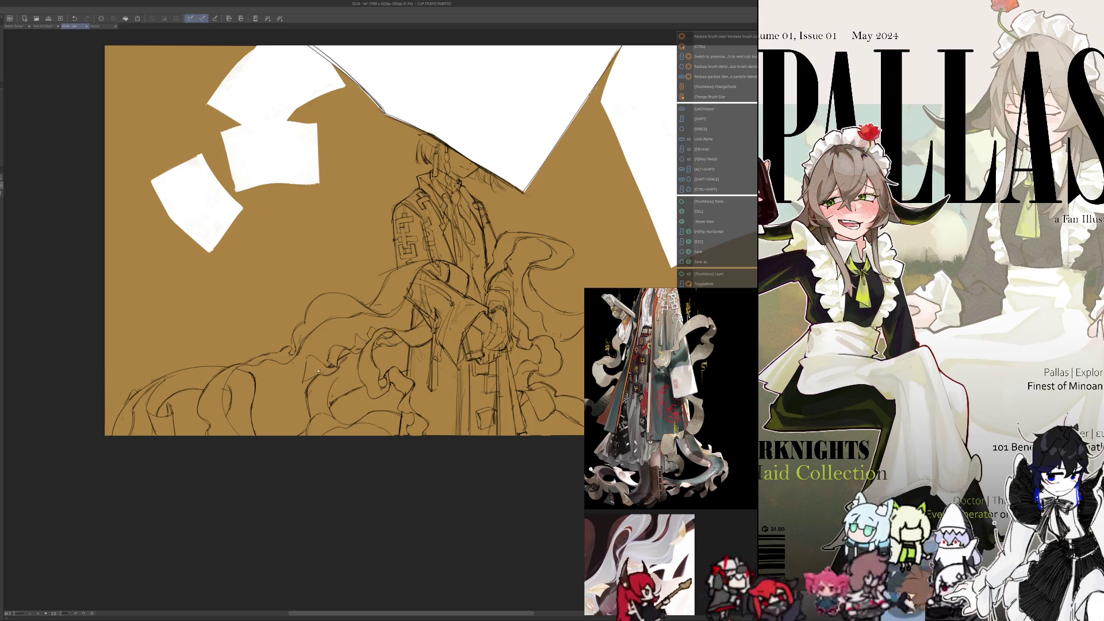
pyautogui.press('shift')
pyautogui.press('e')
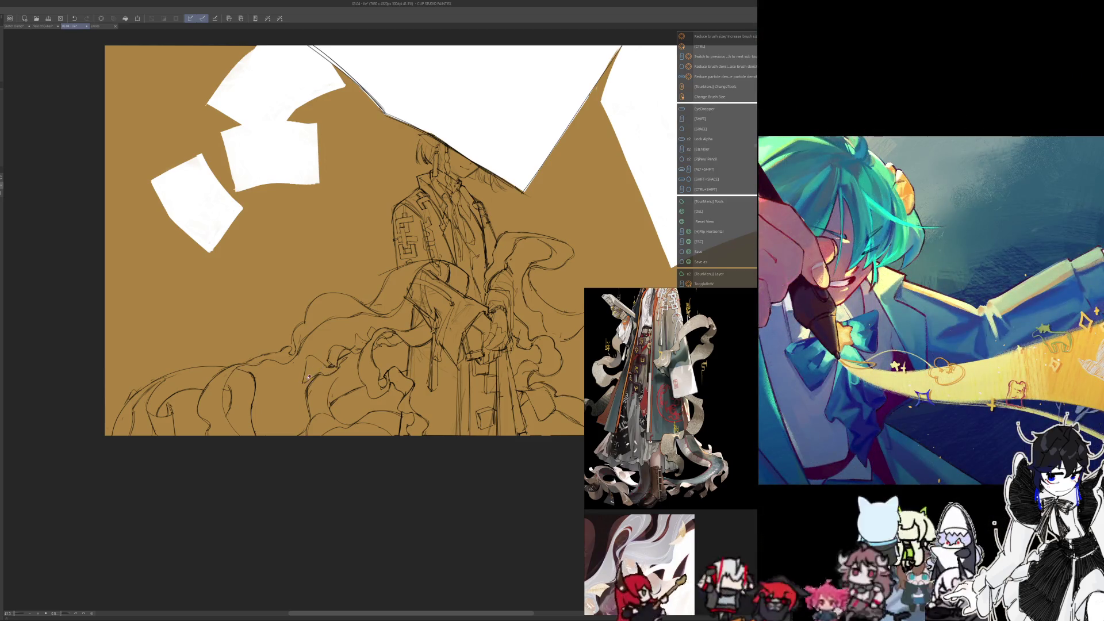
pyautogui.press('space')
pyautogui.press('p')
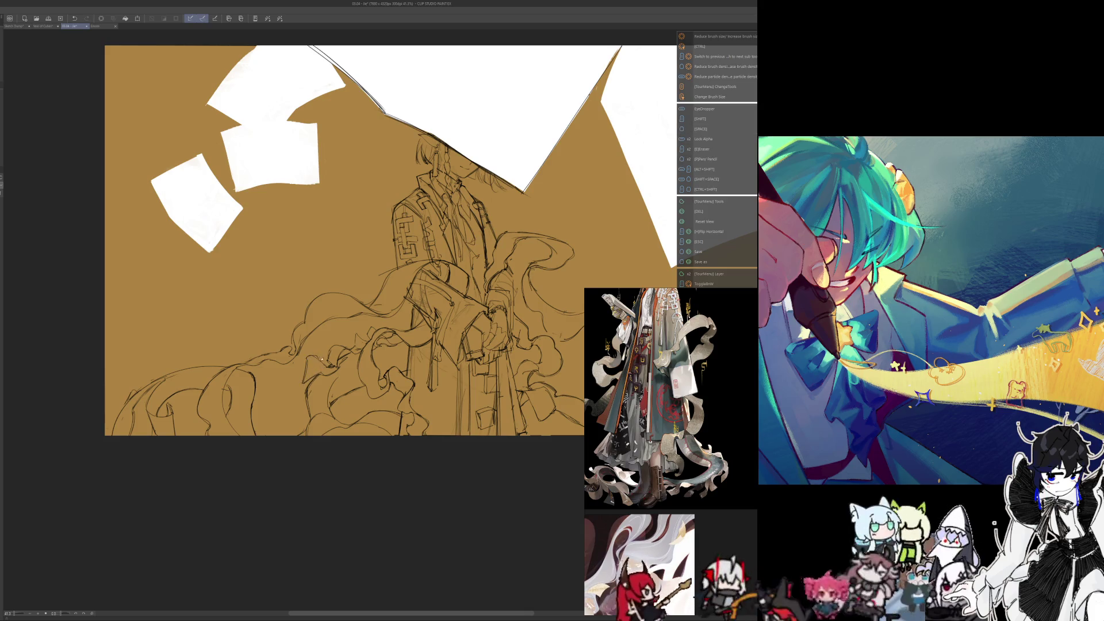
# Step: Mirror the canvas horizontally and zoom in slightly on the figure and ribbons
pyautogui.press('h')
pyautogui.press('e')
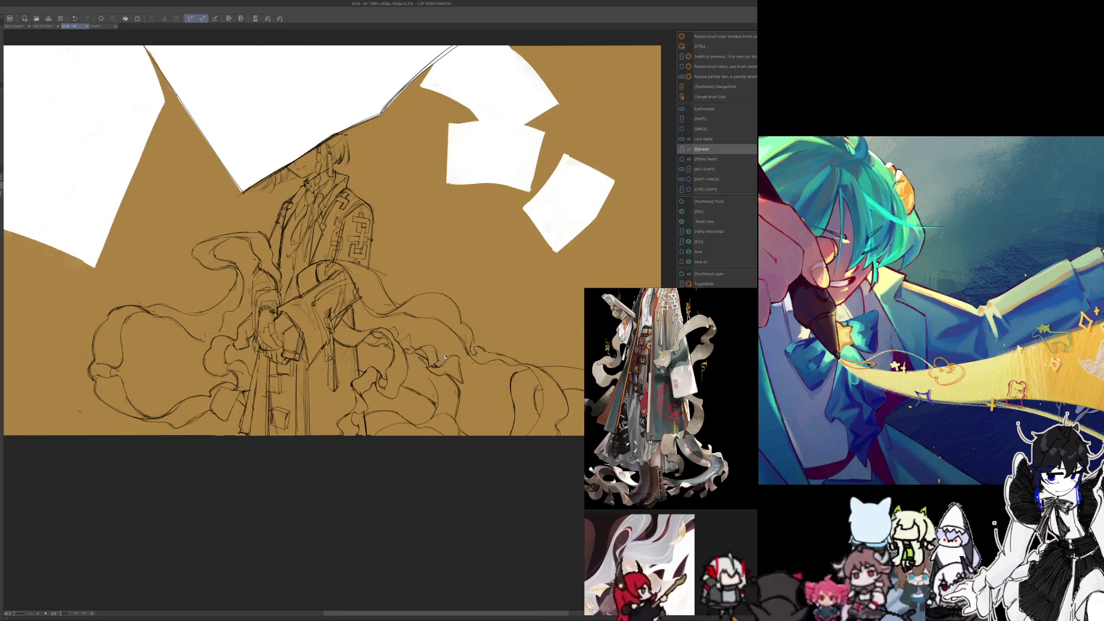
pyautogui.press('p')
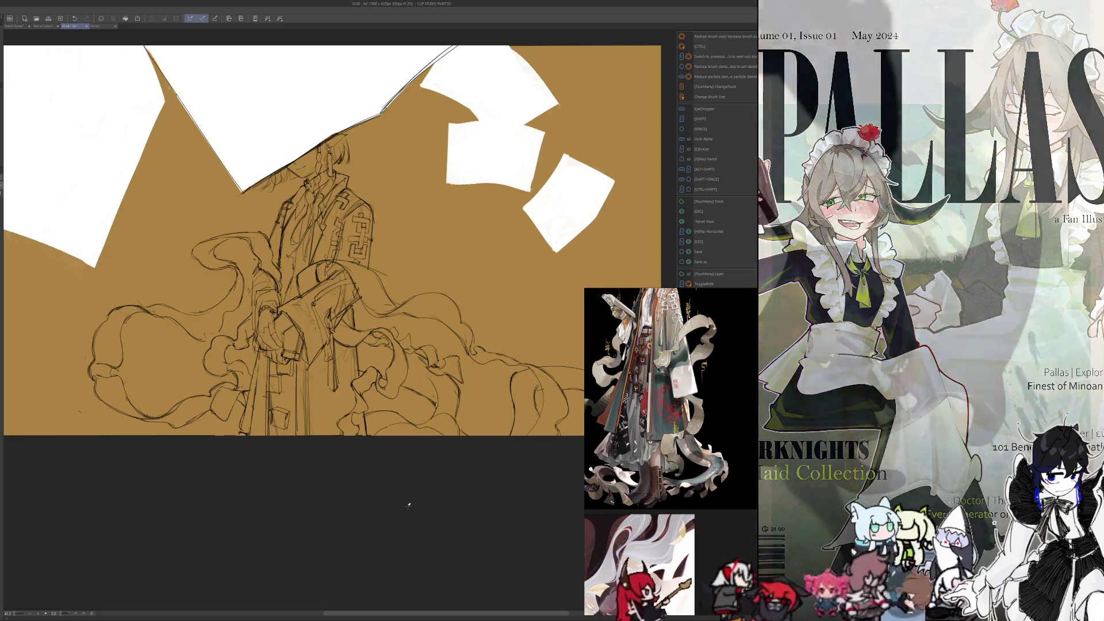
pyautogui.scroll(1, 446, 345)
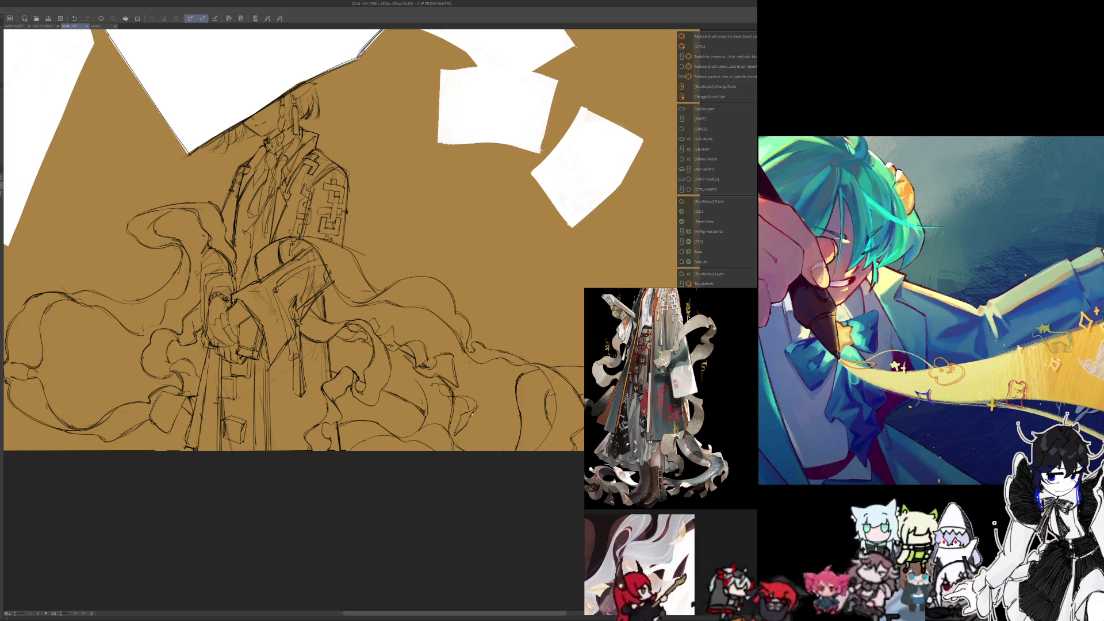
# Step: Flip the canvas back to normal orientation, toggling between eraser and pencil
pyautogui.press('h')
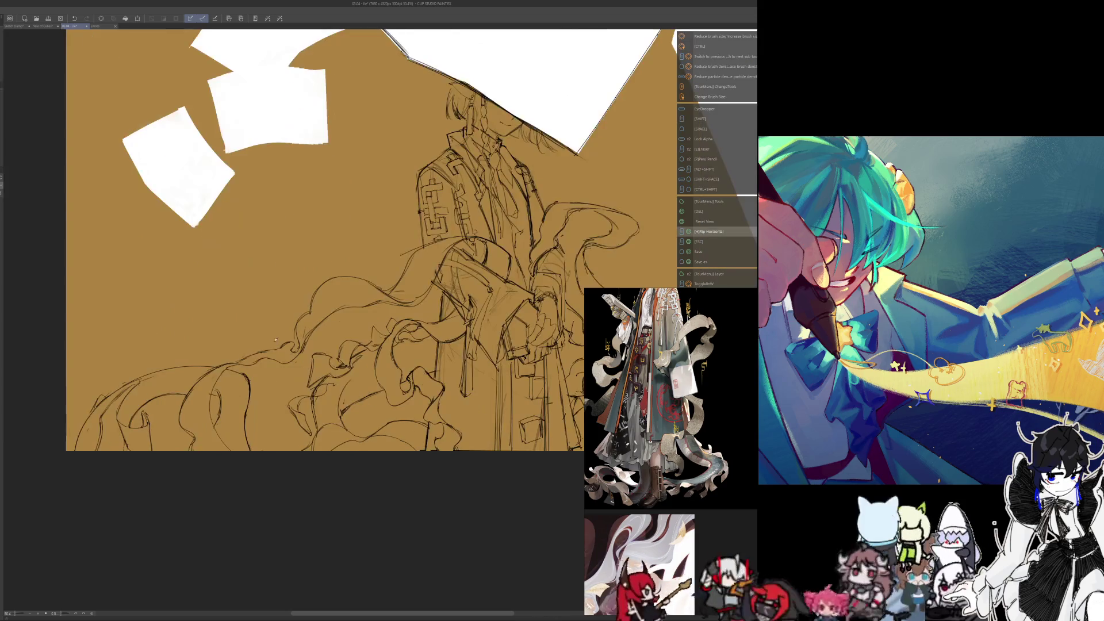
pyautogui.press('e')
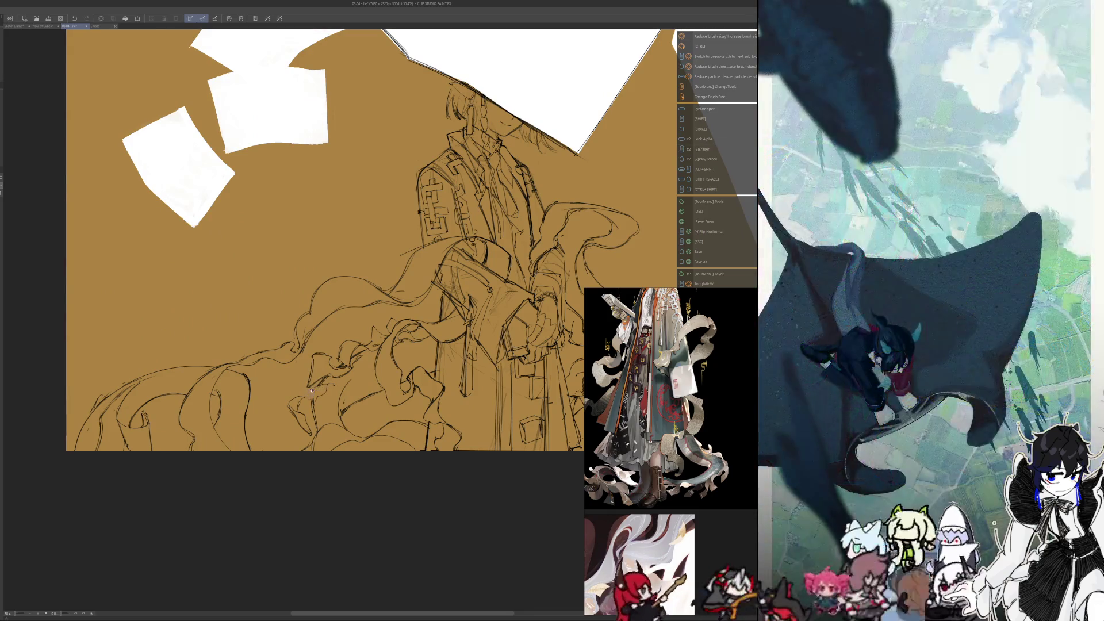
pyautogui.press('p')
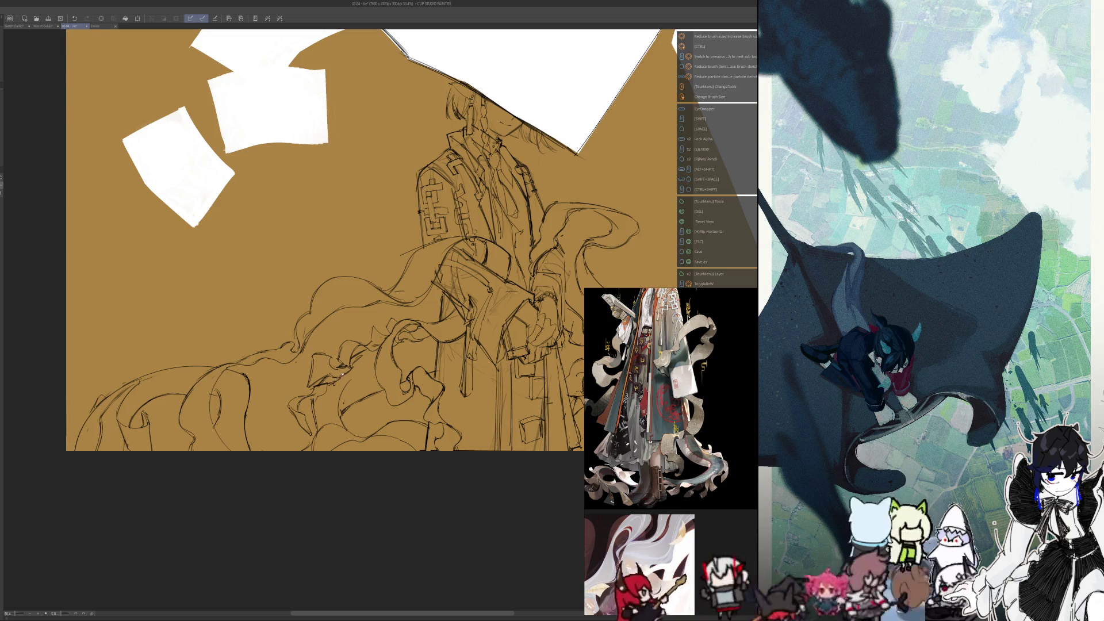
pyautogui.press('e')
pyautogui.press('p')
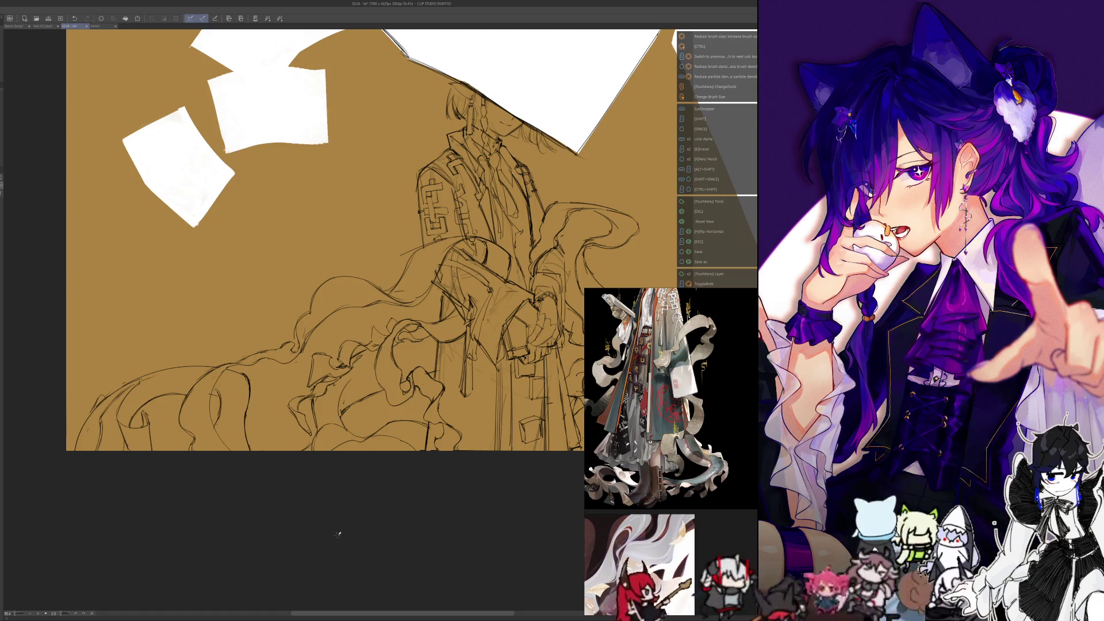
# Step: Pan and zoom to bring the ribbons near the figure's hands into close view
pyautogui.moveTo(349, 385); pyautogui.dragTo(431, 230)
pyautogui.scroll(1, 400, 265)
pyautogui.scroll(-1, 400, 265)
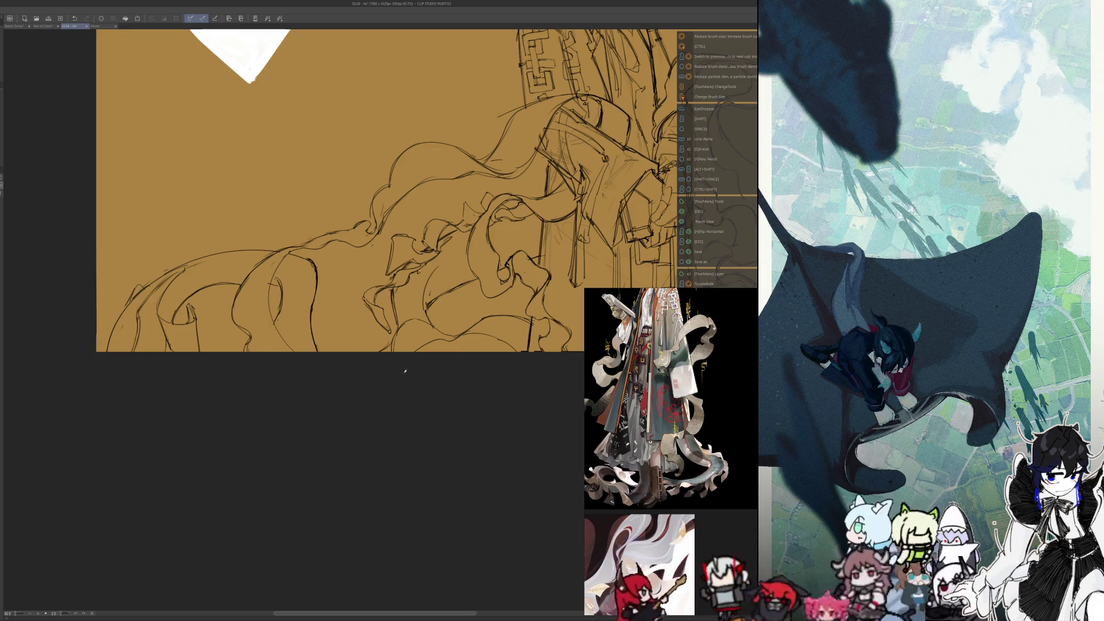
# Step: Sketch new ribbon fold lines below the hands, erase them, and redraw them more cleanly
pyautogui.scroll(1, 418, 251)
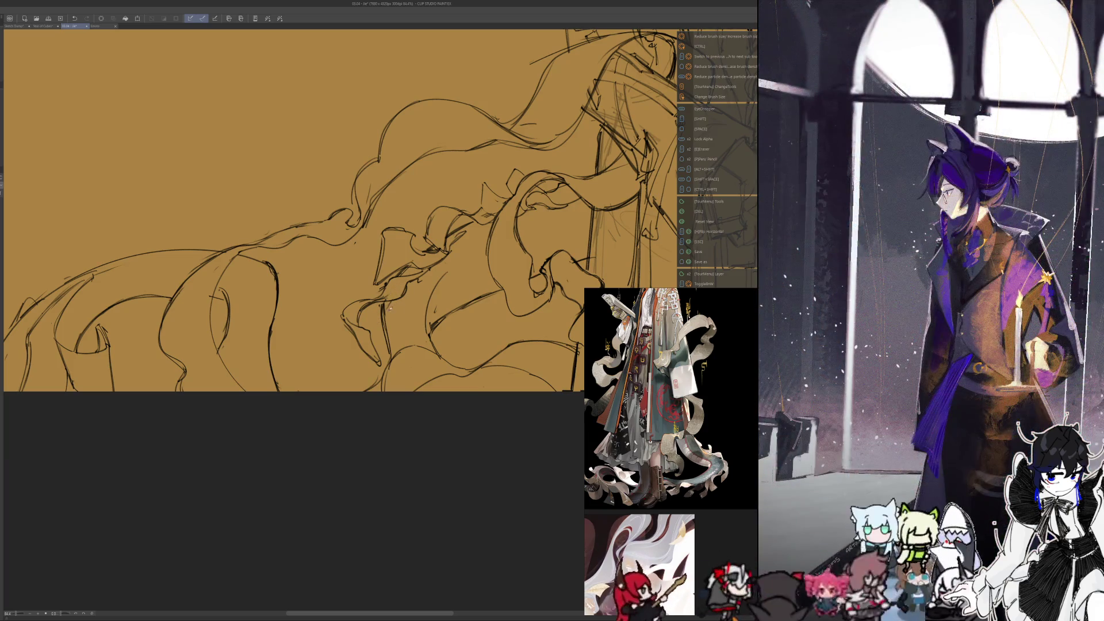
pyautogui.moveTo(400, 297); pyautogui.dragTo(375, 363)
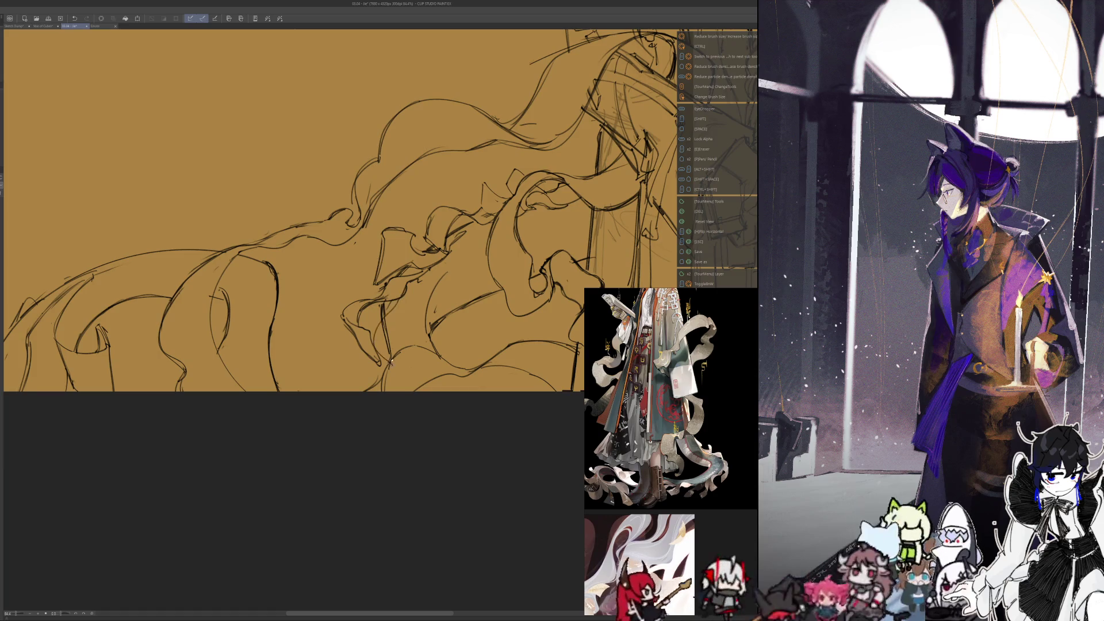
pyautogui.moveTo(399, 303); pyautogui.dragTo(394, 354)
pyautogui.press('e')
pyautogui.press('p')
pyautogui.moveTo(399, 299); pyautogui.dragTo(382, 358)
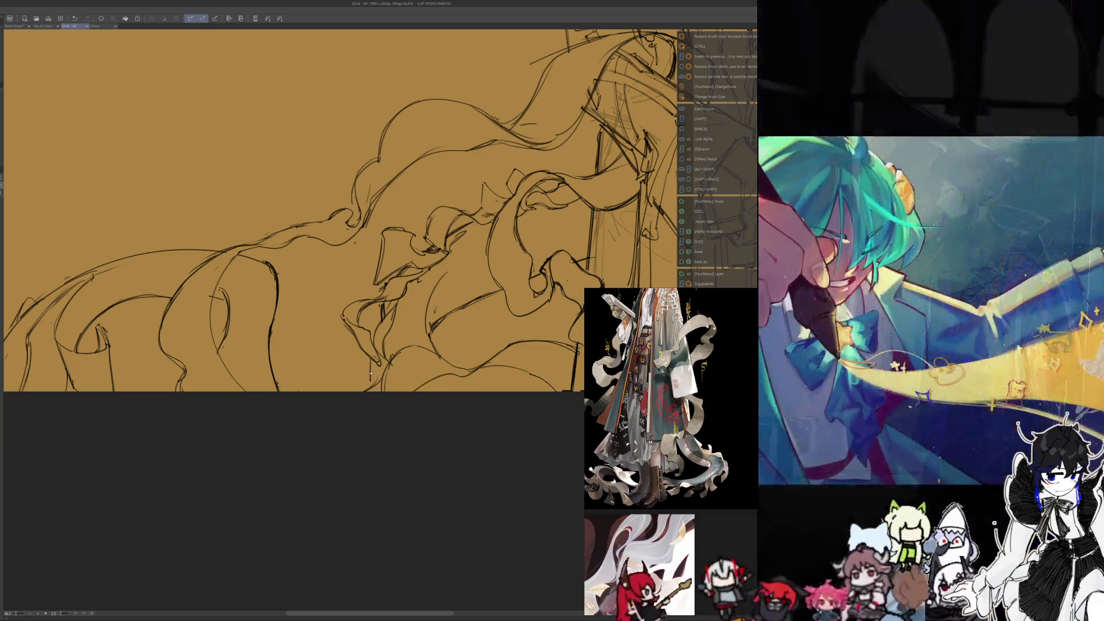
# Step: Erase and redraw the small ribbon fold strokes beneath the hands
pyautogui.press('e')
pyautogui.moveTo(377, 373); pyautogui.dragTo(380, 391)
pyautogui.press('p')
pyautogui.keyDown('shift'); pyautogui.click(387, 382); pyautogui.keyUp('shift')
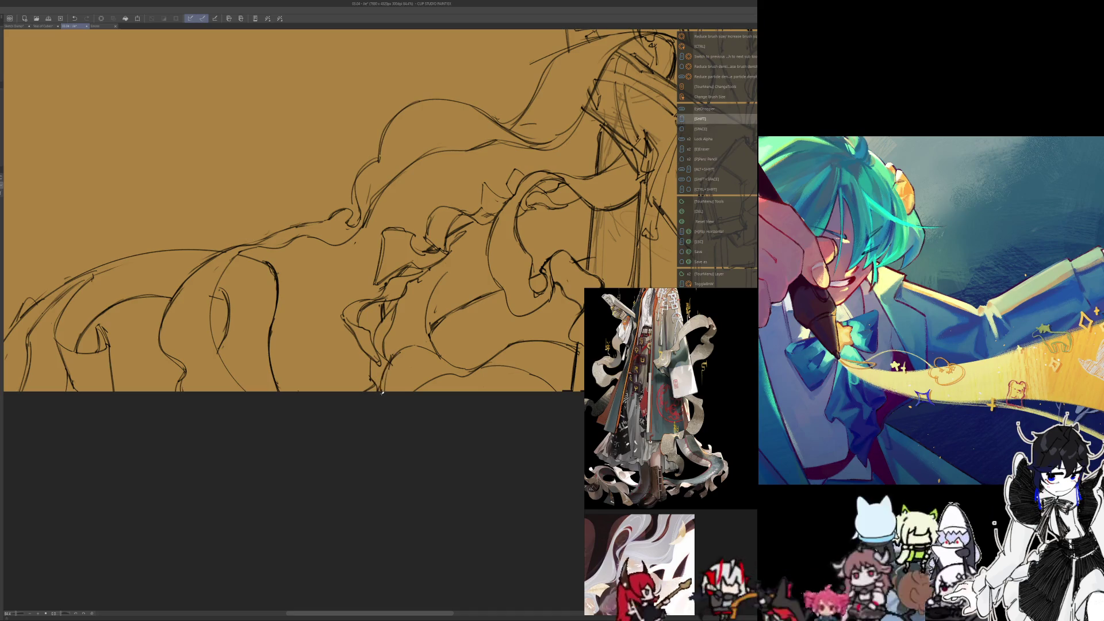
pyautogui.press('e')
pyautogui.press('p')
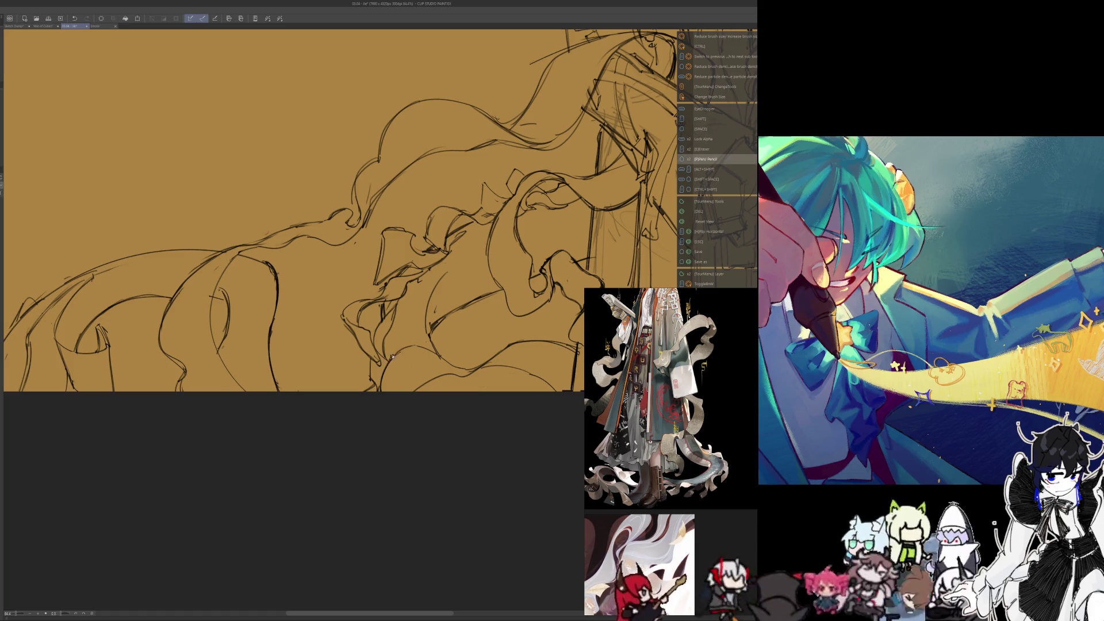
pyautogui.moveTo(384, 392); pyautogui.dragTo(378, 362)
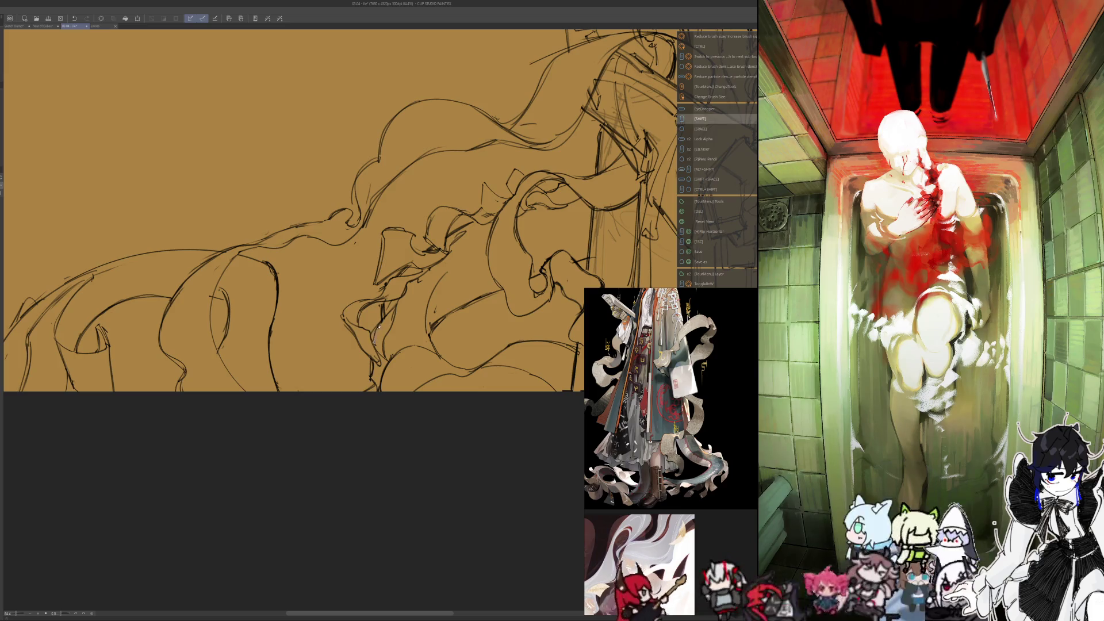
pyautogui.press('e')
pyautogui.moveTo(381, 343)
pyautogui.mouseDown()
pyautogui.moveTo(385, 310)
pyautogui.moveTo(368, 327)
pyautogui.moveTo(378, 361)
pyautogui.mouseUp()
pyautogui.press('p')
pyautogui.press('e')
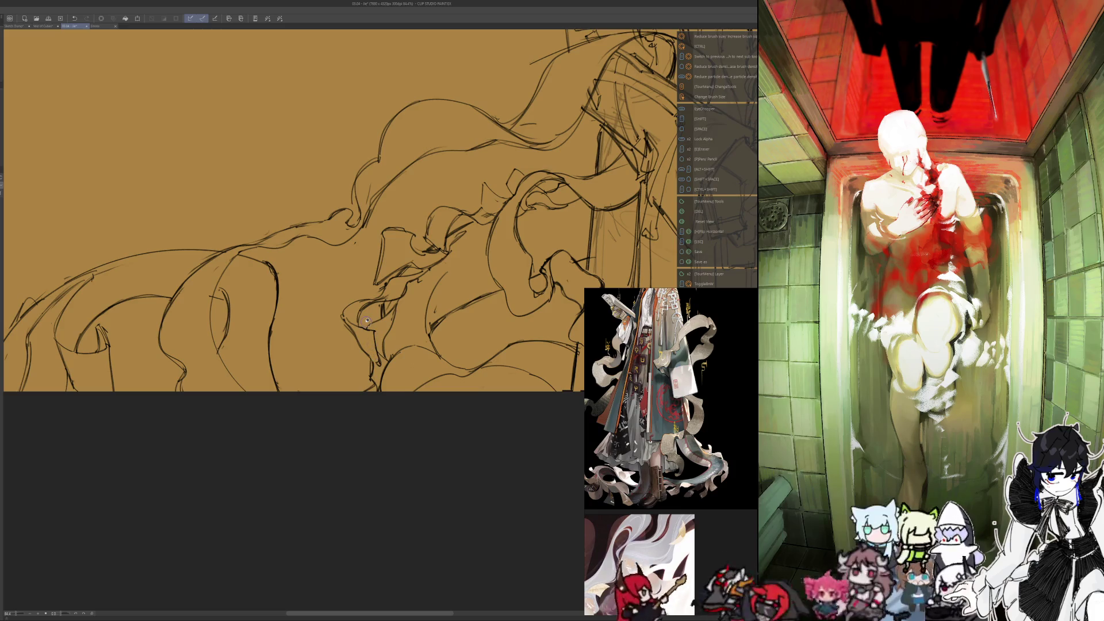
pyautogui.hscroll(8, 366, 320)
# Step: Draw a rising ribbon edge line right of the figure, fix it, and zoom out to about 28%
pyautogui.press('p')
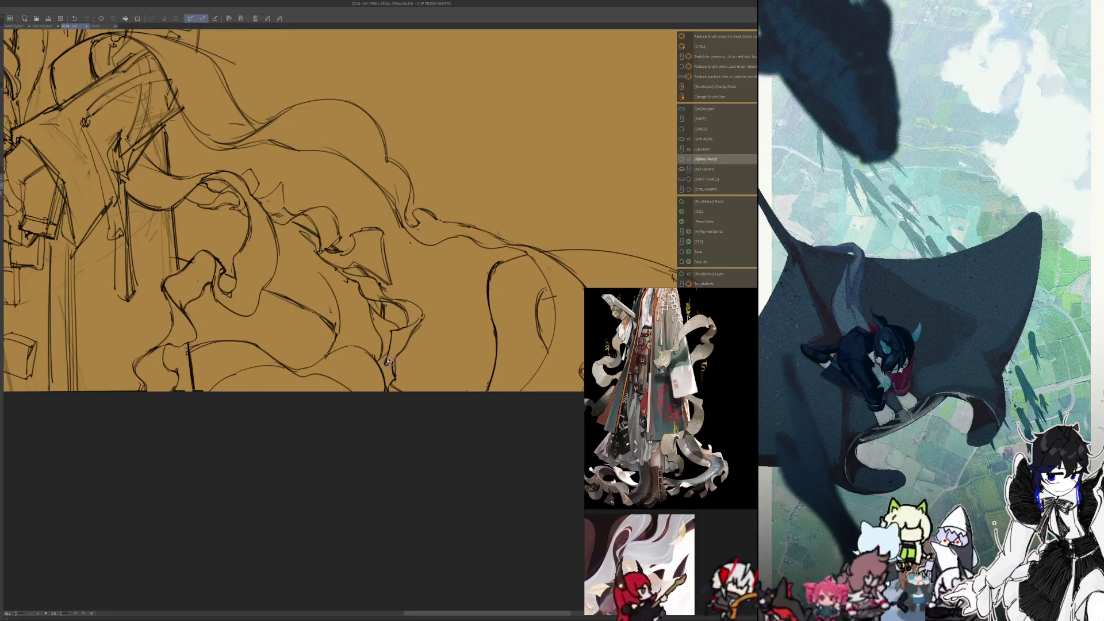
pyautogui.moveTo(388, 361)
pyautogui.mouseDown()
pyautogui.moveTo(421, 311)
pyautogui.moveTo(405, 343)
pyautogui.mouseUp()
pyautogui.press('e')
pyautogui.press('p')
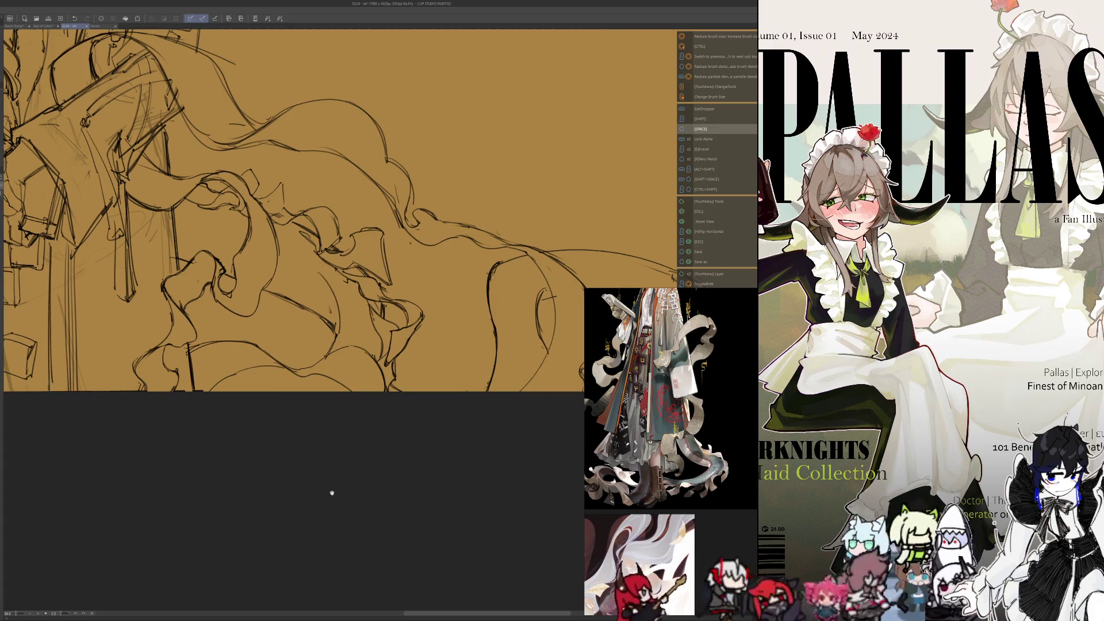
pyautogui.scroll(-5, 394, 500)
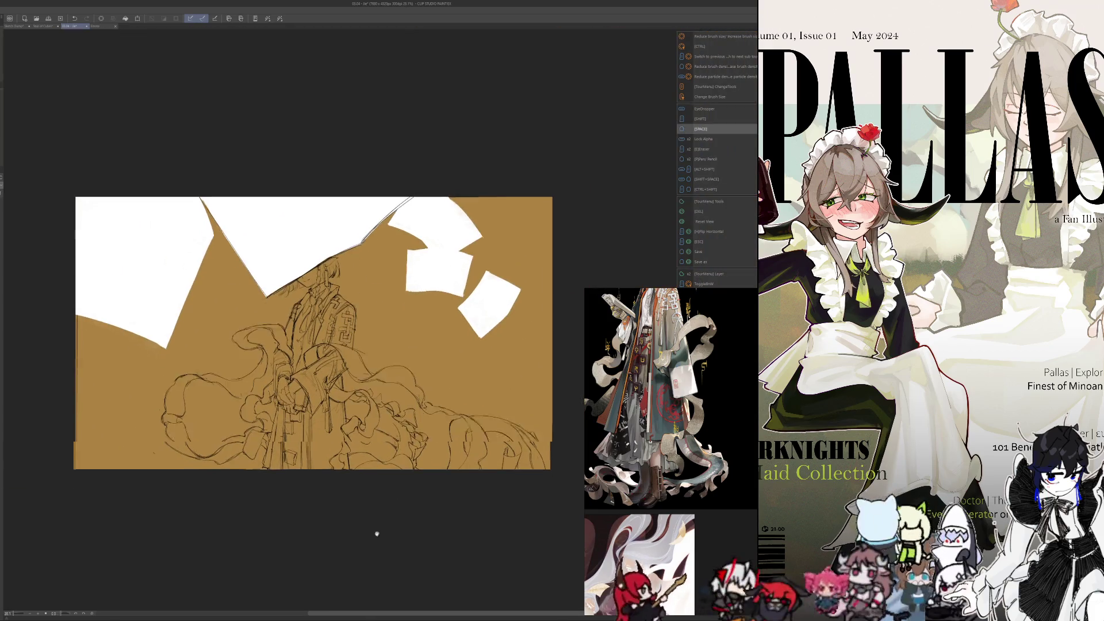
# Step: Zoom in and draw a short ribbon stroke plus new upward-curving edge lines on the lower drapery
pyautogui.scroll(2, 387, 486)
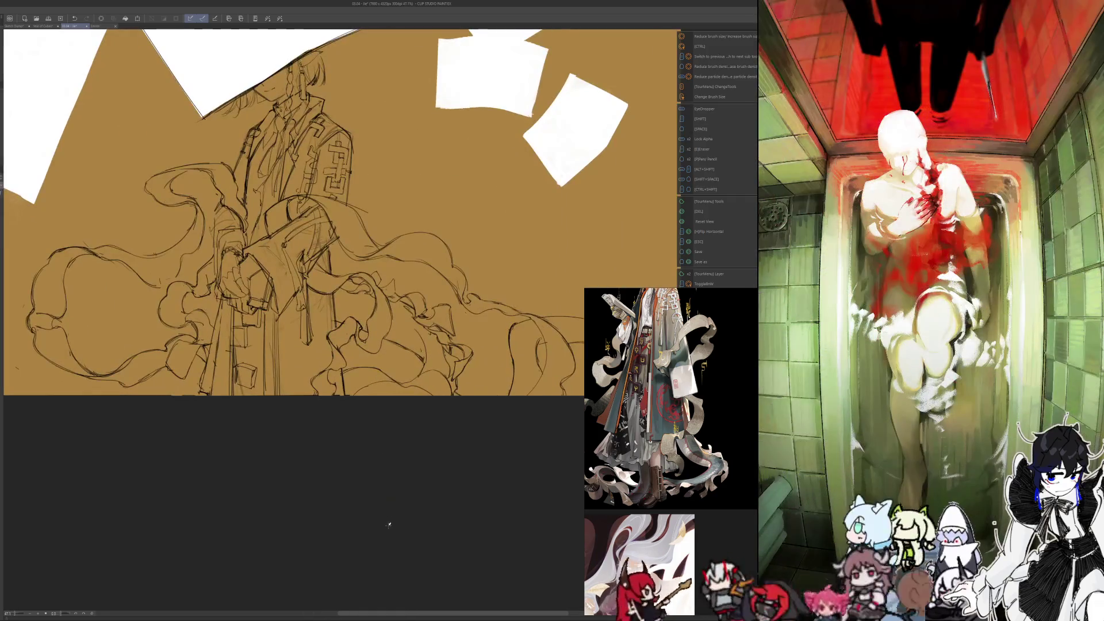
pyautogui.scroll(1, 369, 510)
pyautogui.scroll(1, 371, 500)
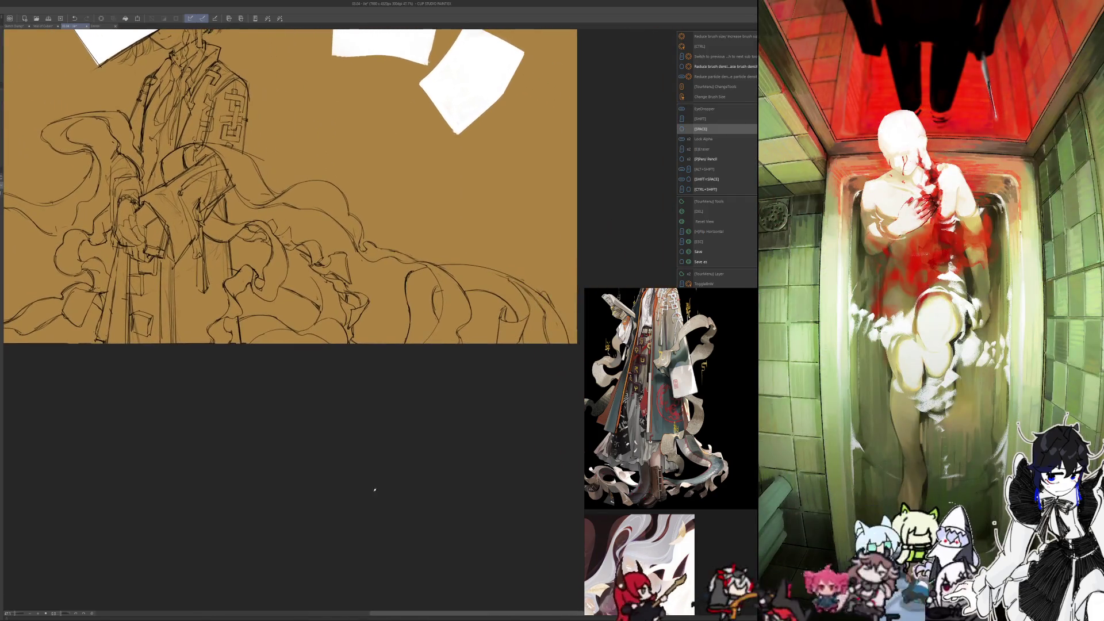
pyautogui.scroll(1, 408, 391)
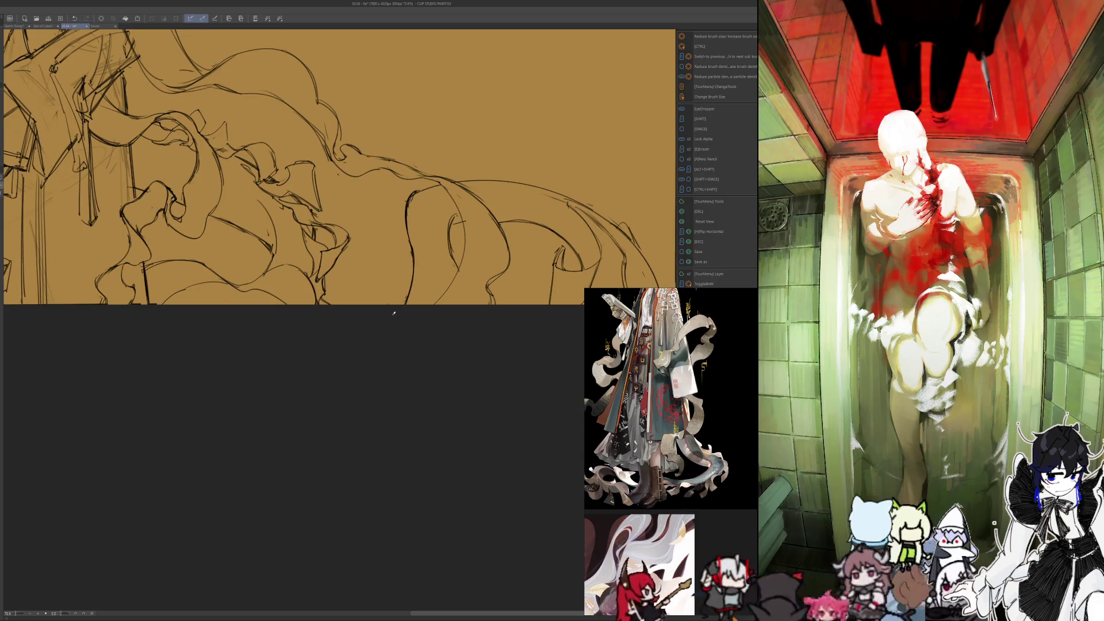
pyautogui.moveTo(453, 278)
pyautogui.mouseDown()
pyautogui.moveTo(459, 255)
pyautogui.moveTo(457, 269)
pyautogui.mouseUp()
pyautogui.press('e')
pyautogui.press('p')
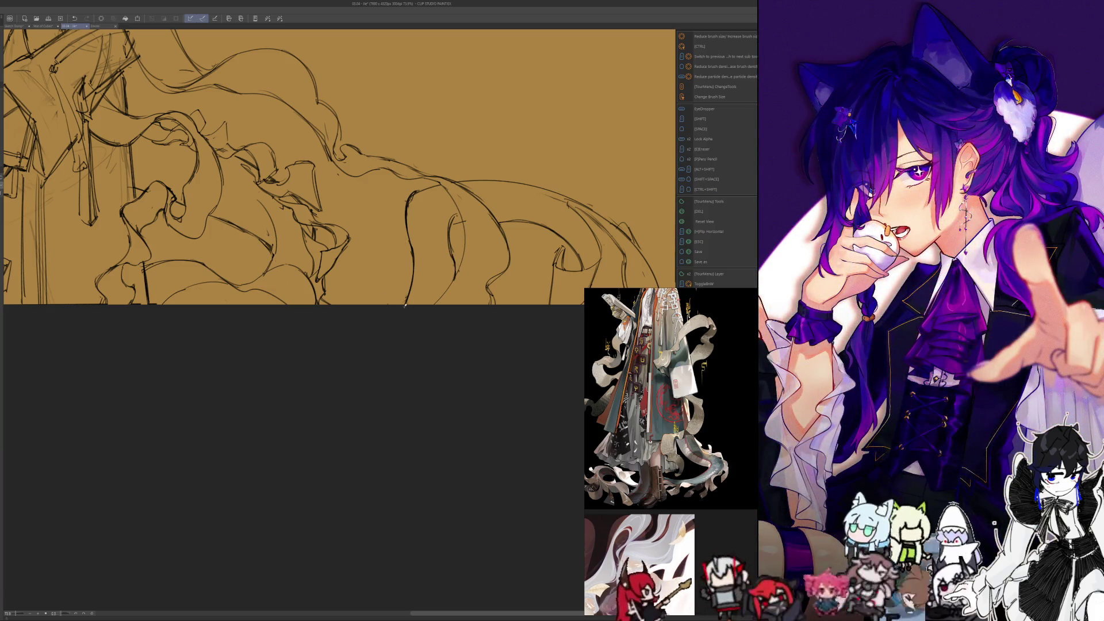
pyautogui.moveTo(402, 292); pyautogui.dragTo(395, 242)
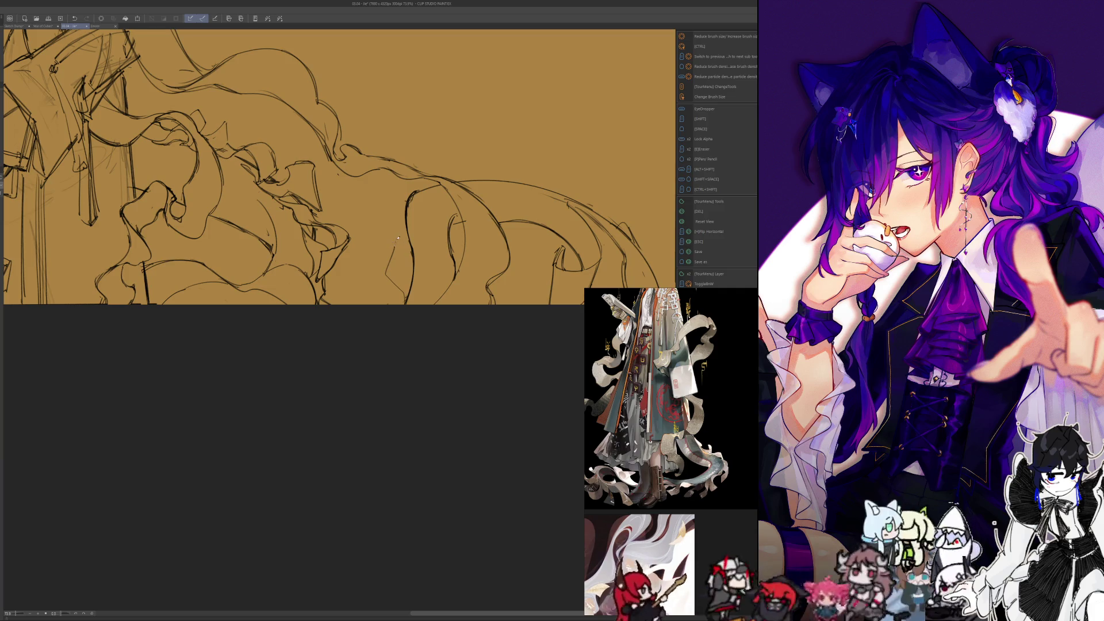
pyautogui.moveTo(401, 245)
pyautogui.mouseDown()
pyautogui.moveTo(396, 285)
pyautogui.moveTo(410, 301)
pyautogui.mouseUp()
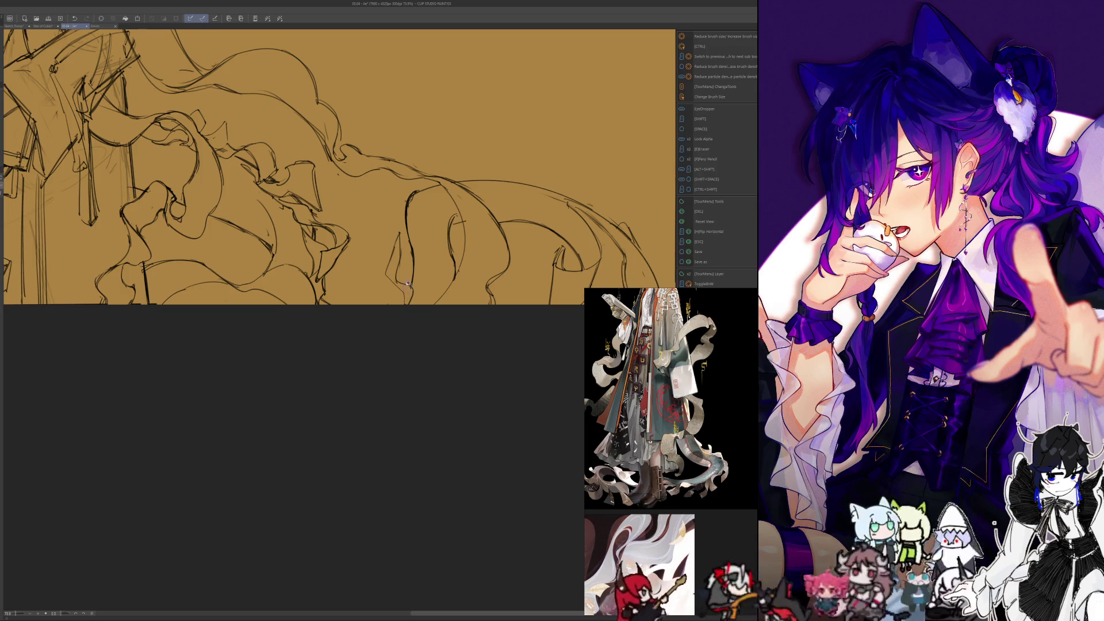
pyautogui.moveTo(399, 262); pyautogui.dragTo(397, 284)
# Step: Erase part of a short drapery line, redraw a short ribbon line, and mirror the view to check
pyautogui.press('e')
pyautogui.press('p')
pyautogui.moveTo(401, 244)
pyautogui.mouseDown()
pyautogui.moveTo(397, 288)
pyautogui.moveTo(395, 230)
pyautogui.mouseUp()
pyautogui.press('e')
pyautogui.press('p')
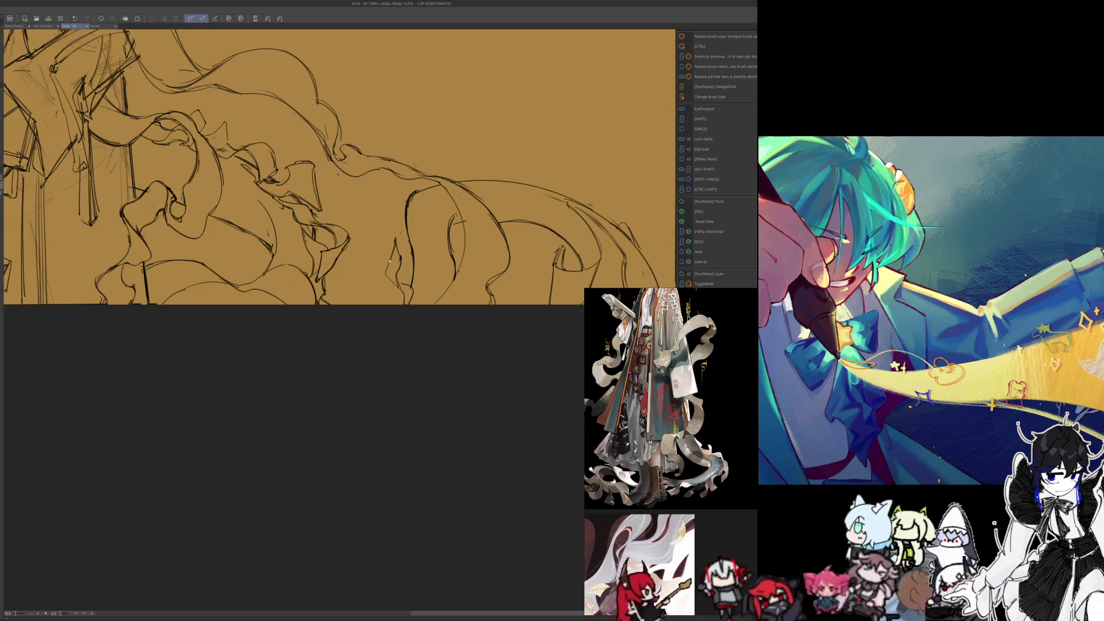
pyautogui.press('e')
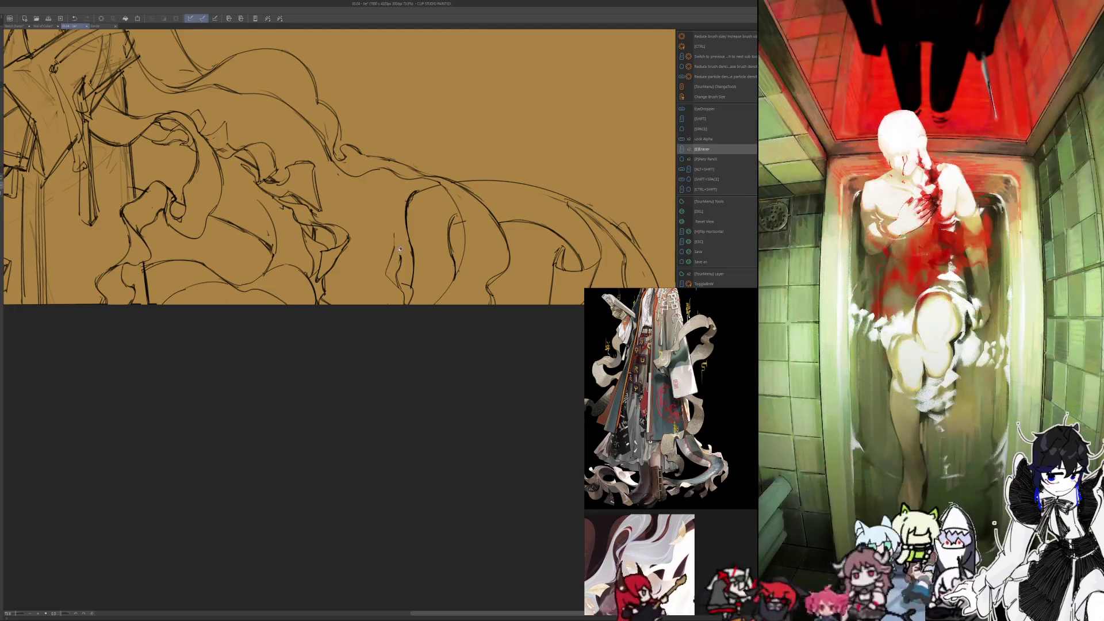
pyautogui.press('p')
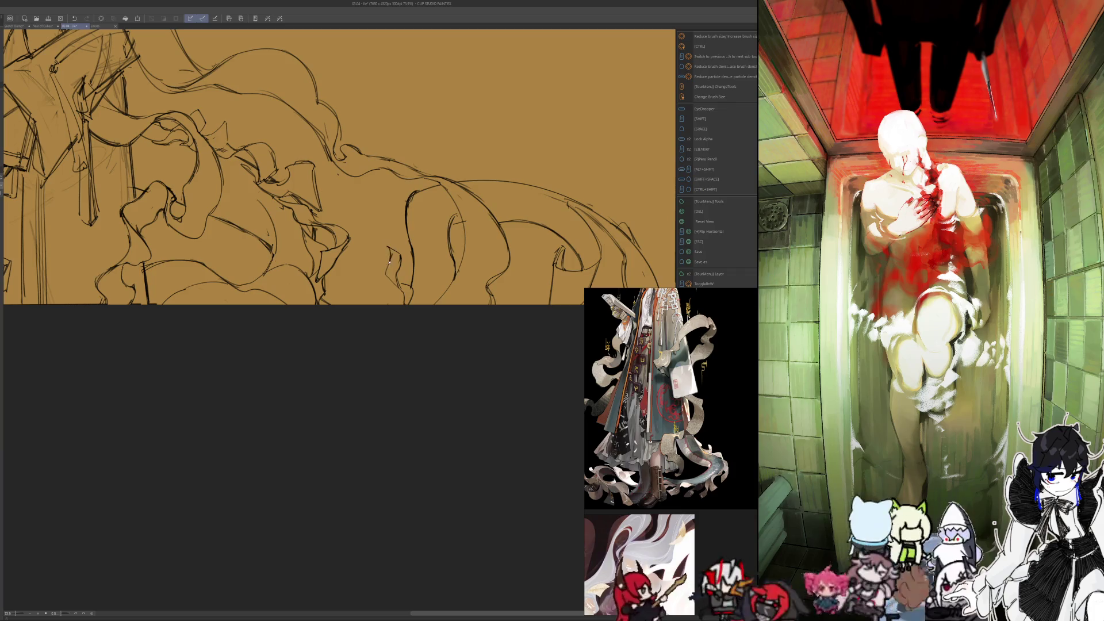
pyautogui.moveTo(389, 249); pyautogui.dragTo(391, 283)
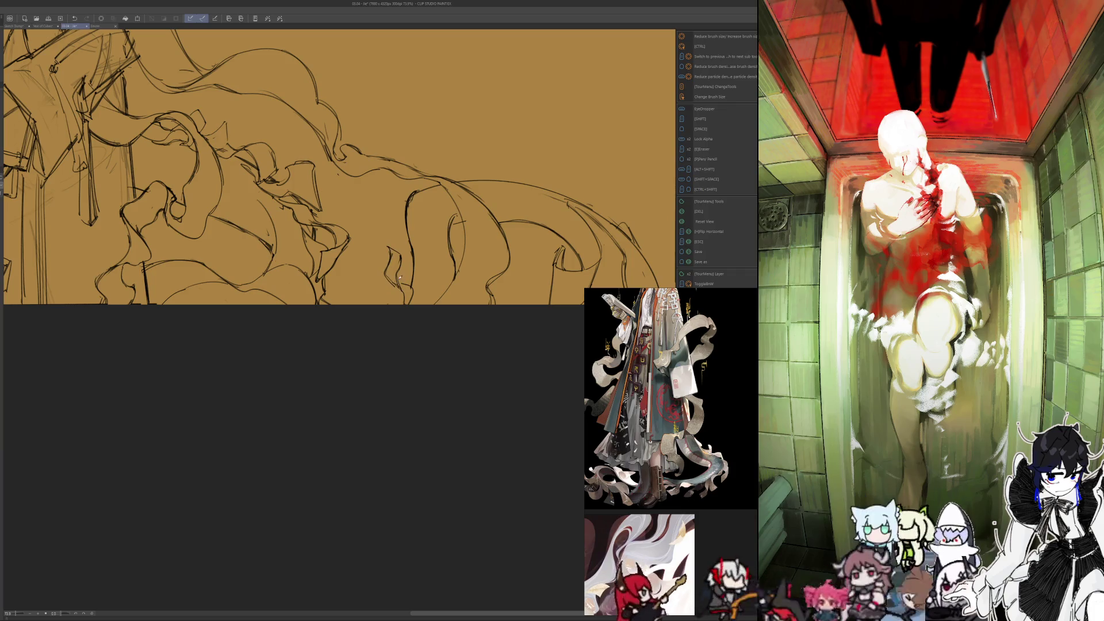
pyautogui.press('h')
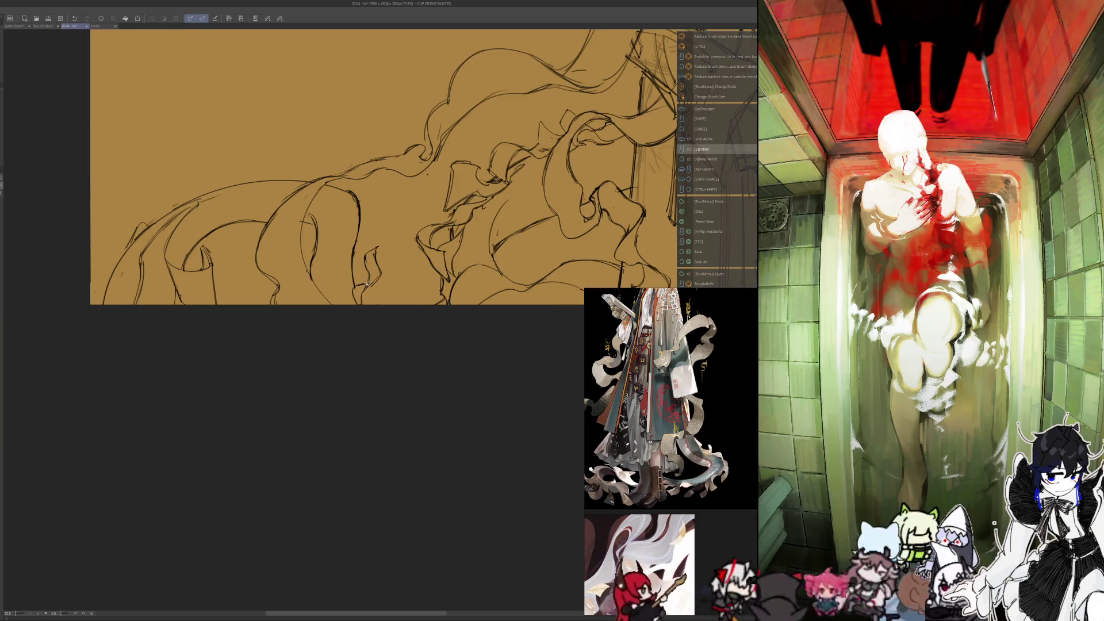
# Step: Add a short dark fold line, redraw a small fold section, then pan and zoom out
pyautogui.moveTo(379, 274); pyautogui.dragTo(361, 287)
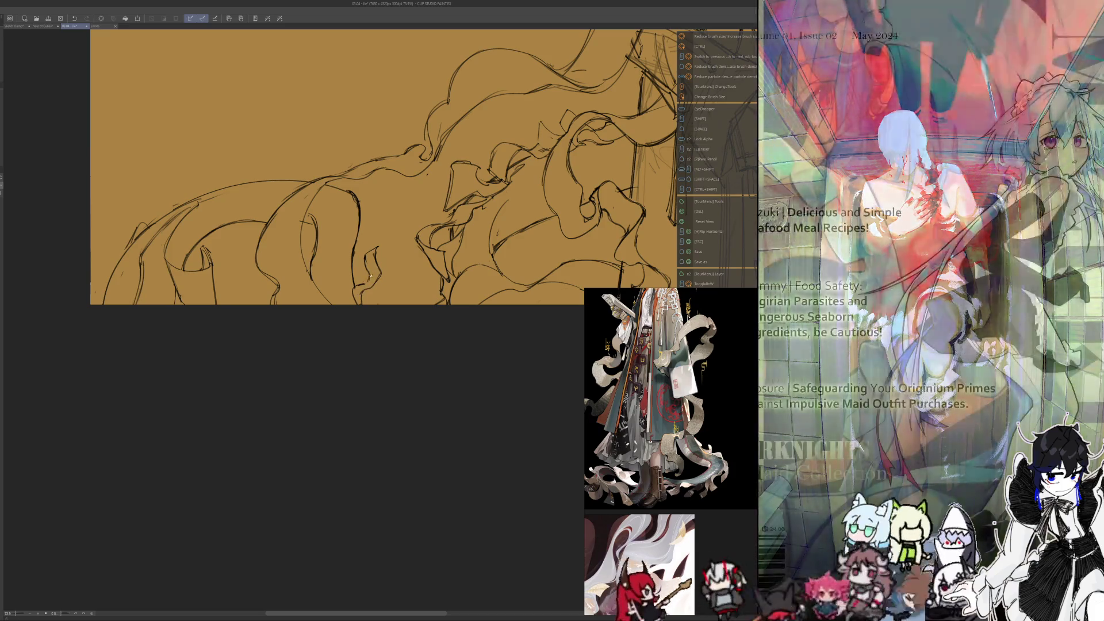
pyautogui.press('e')
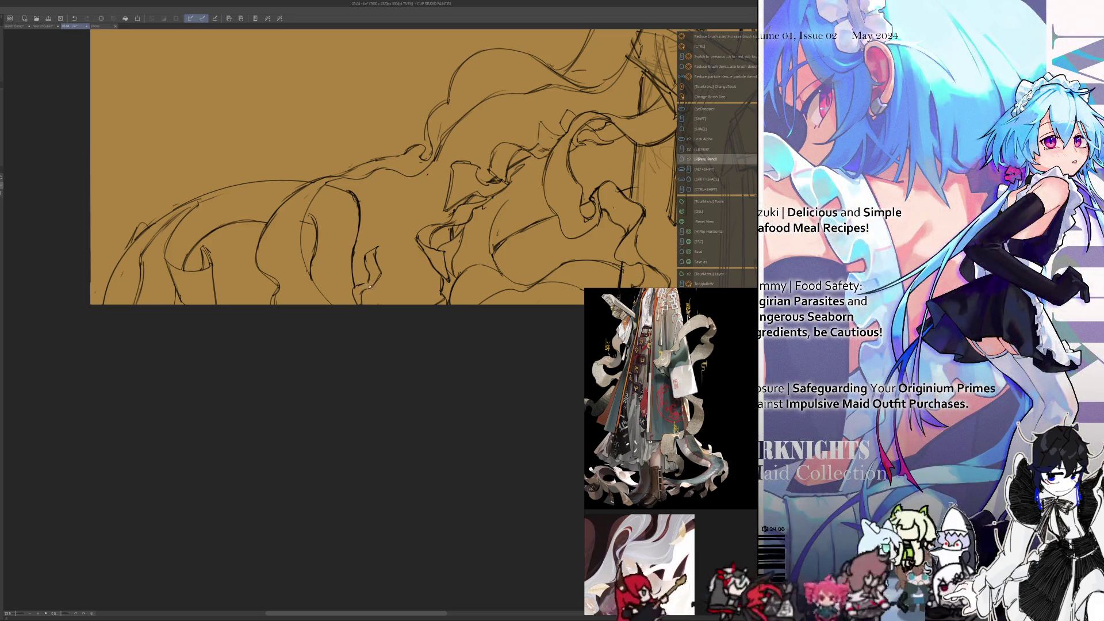
pyautogui.moveTo(381, 281); pyautogui.dragTo(374, 284)
pyautogui.press('p')
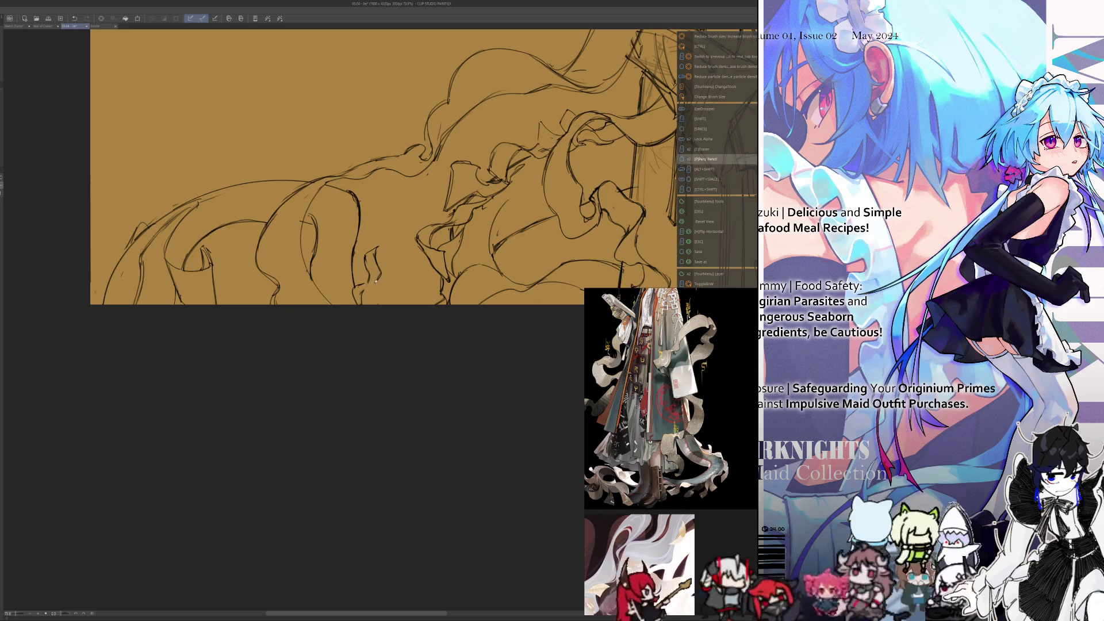
pyautogui.press('e')
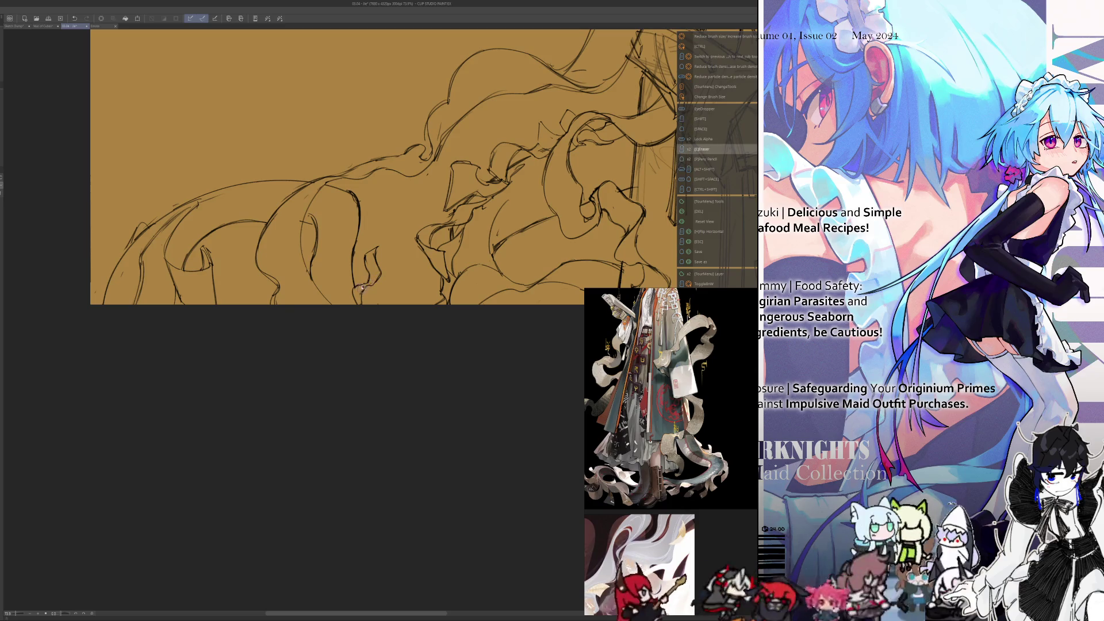
pyautogui.press('space')
pyautogui.press('p')
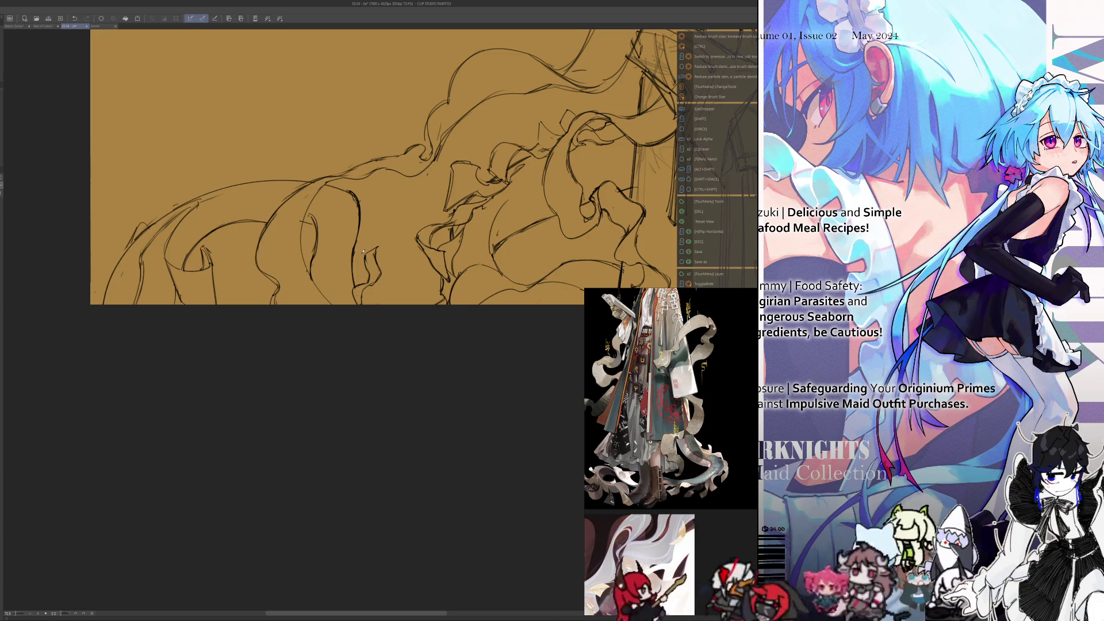
pyautogui.moveTo(363, 476); pyautogui.dragTo(381, 546)
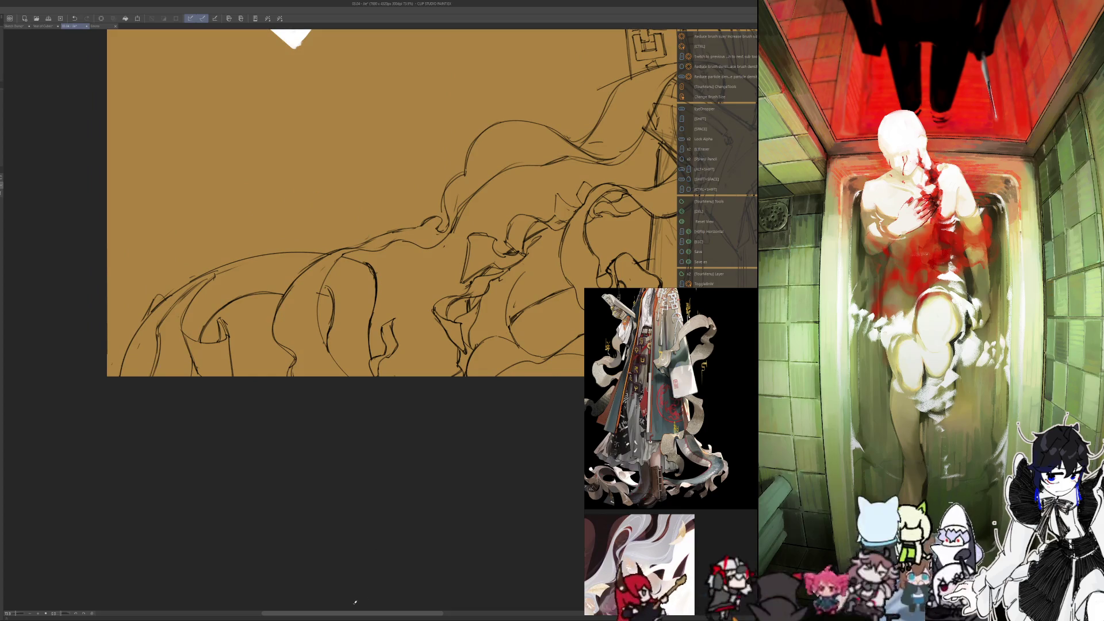
pyautogui.moveTo(381, 442); pyautogui.dragTo(374, 488)
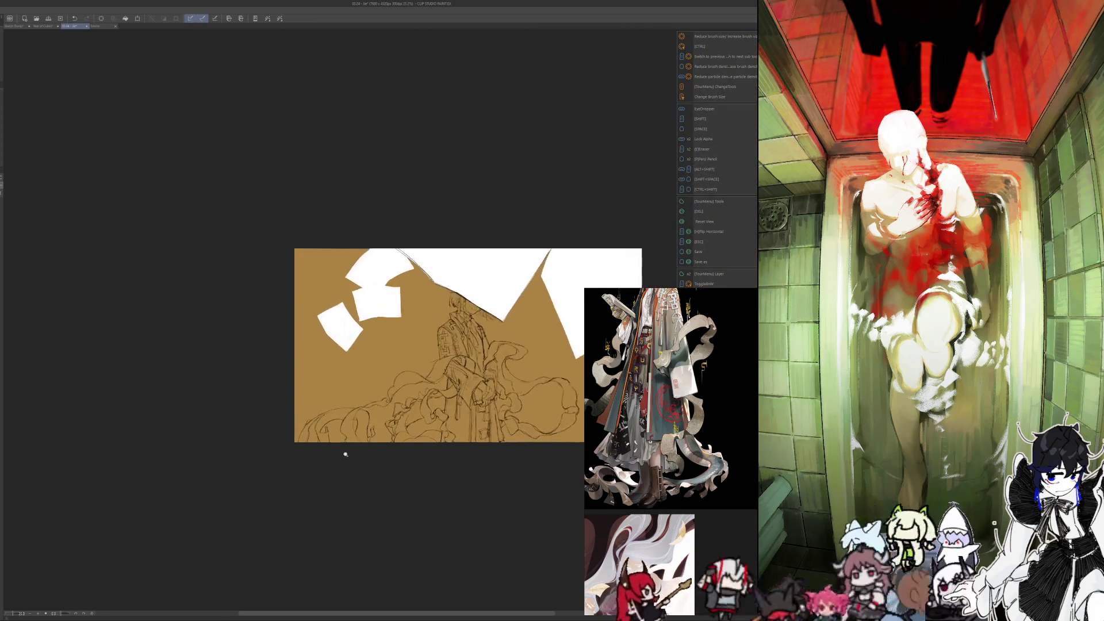
# Step: Zoom in and add a short stroke and a faint vertical stroke to the lower drapery folds
pyautogui.scroll(2, 379, 424)
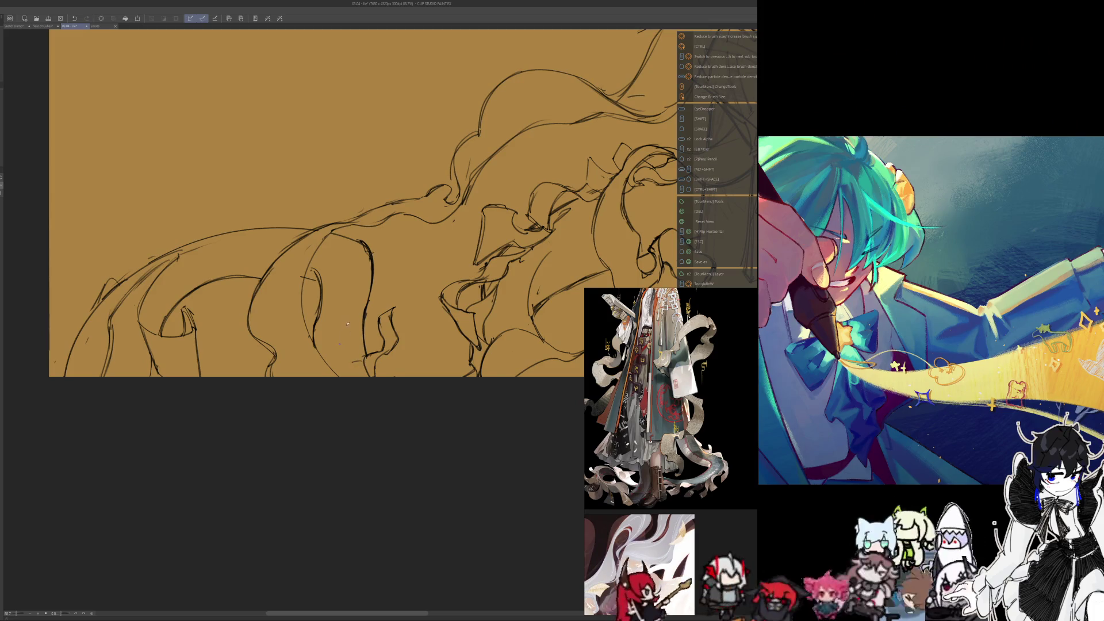
pyautogui.moveTo(348, 332)
pyautogui.mouseDown()
pyautogui.moveTo(366, 328)
pyautogui.moveTo(366, 246)
pyautogui.mouseUp()
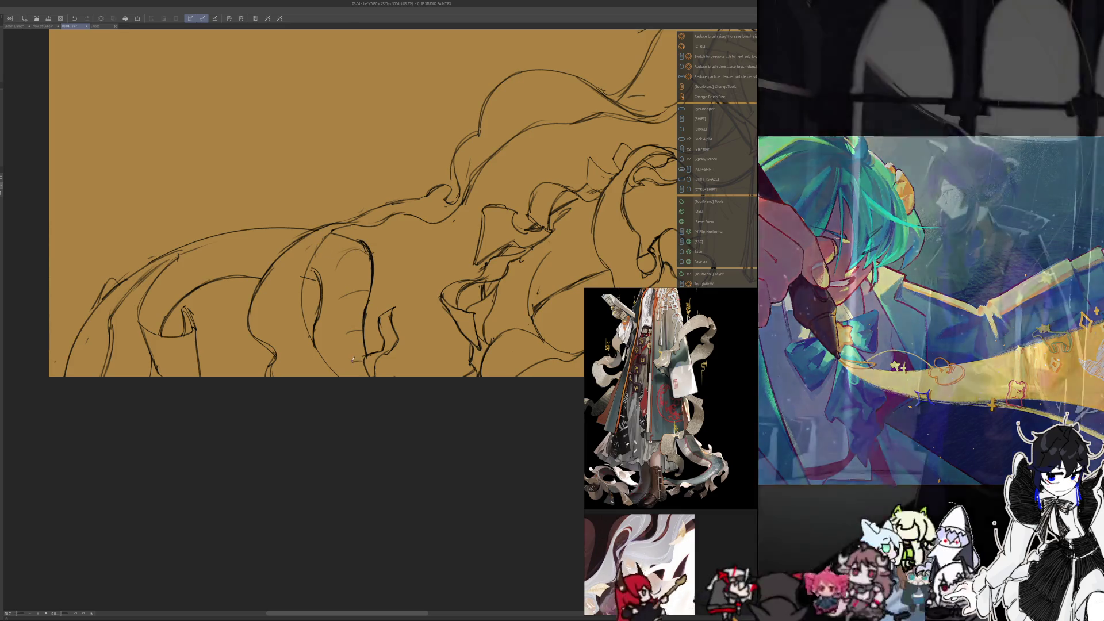
pyautogui.moveTo(373, 307); pyautogui.dragTo(371, 290)
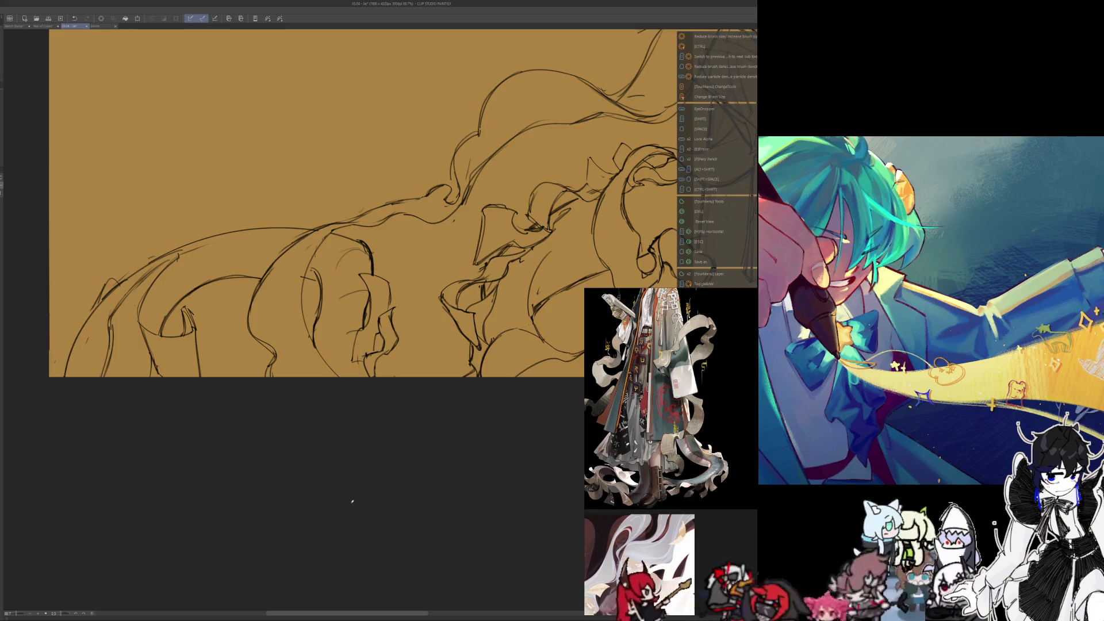
pyautogui.scroll(-5, 315, 438)
pyautogui.scroll(1, 311, 315)
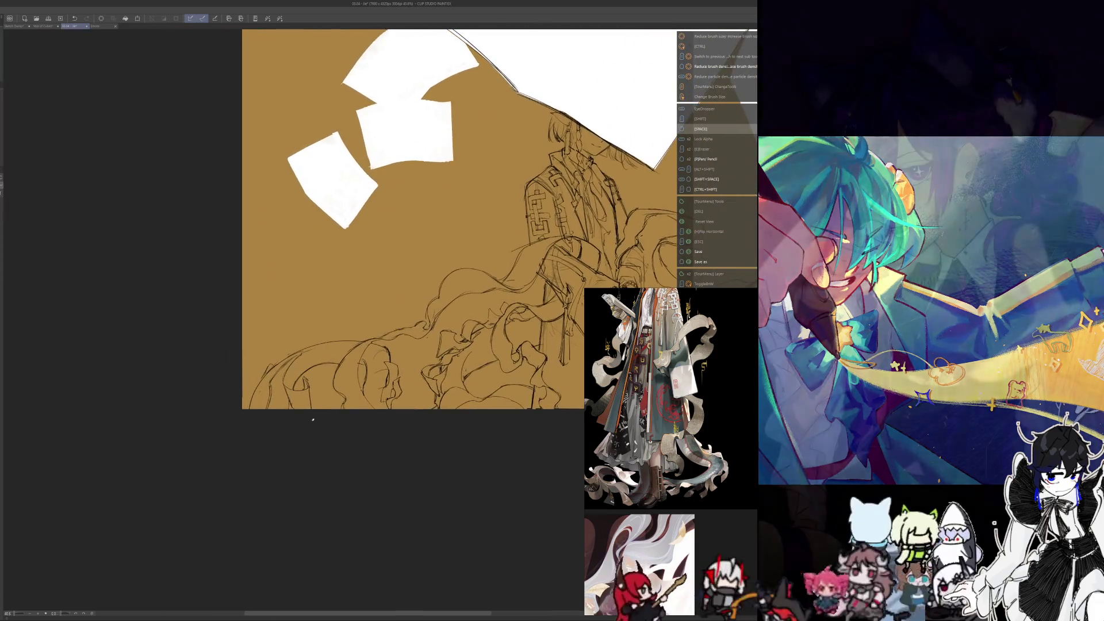
# Step: Sketch new fold lines in the lower ribbons, erasing and redrawing a stray section, then mirror the view
pyautogui.scroll(2, 311, 316)
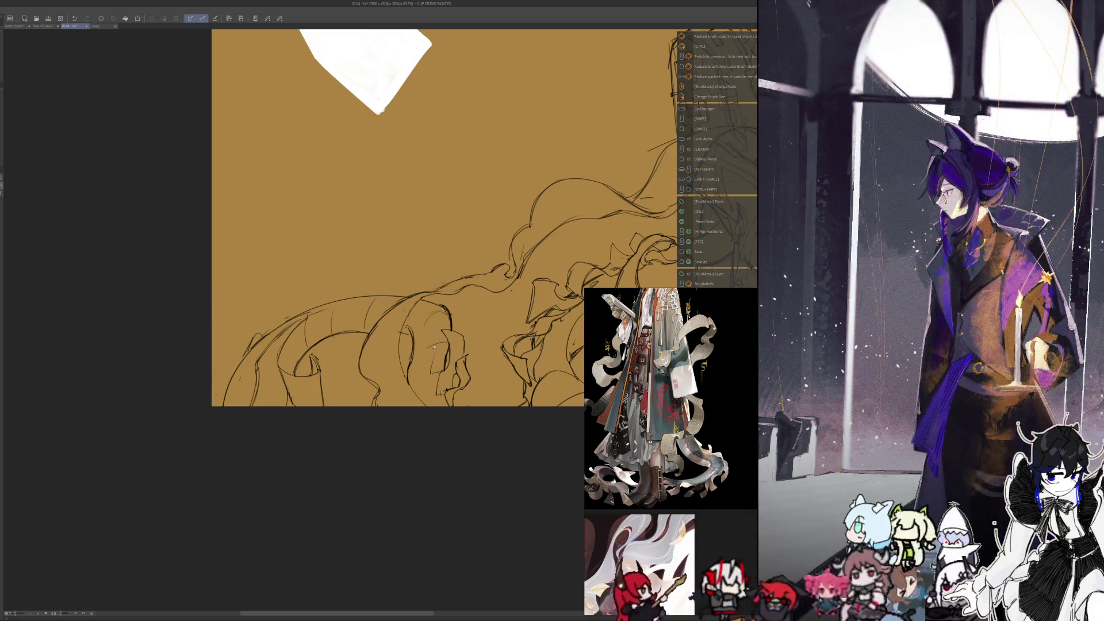
pyautogui.moveTo(449, 312)
pyautogui.mouseDown()
pyautogui.moveTo(439, 330)
pyautogui.moveTo(463, 322)
pyautogui.moveTo(439, 330)
pyautogui.moveTo(430, 377)
pyautogui.moveTo(442, 362)
pyautogui.moveTo(448, 370)
pyautogui.mouseUp()
pyautogui.press('e')
pyautogui.press('p')
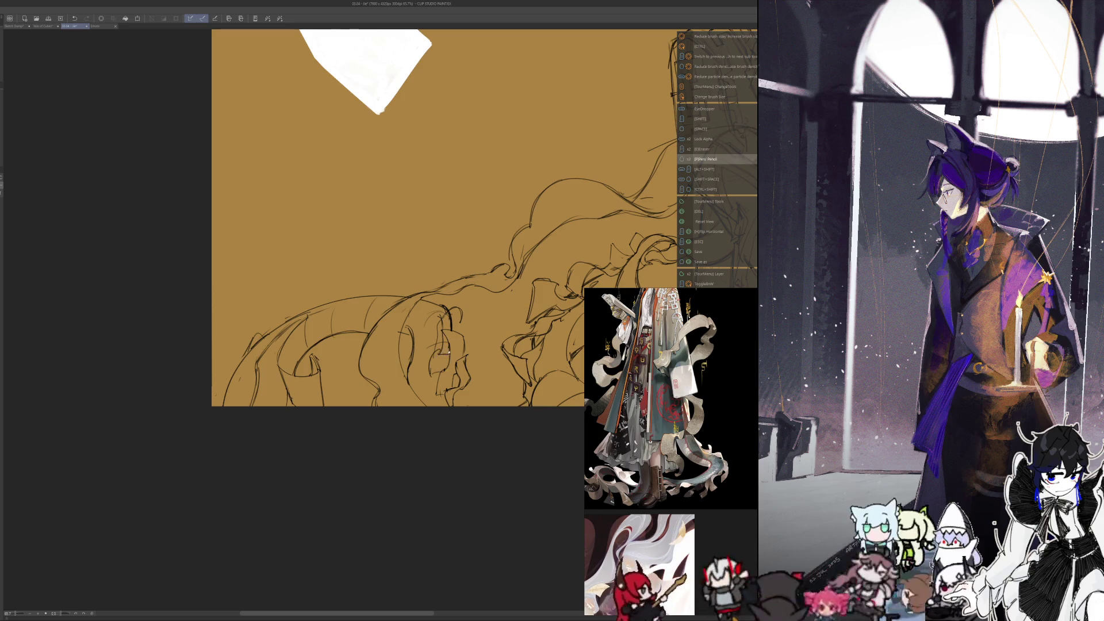
pyautogui.moveTo(460, 315)
pyautogui.mouseDown()
pyautogui.moveTo(459, 335)
pyautogui.moveTo(437, 328)
pyautogui.mouseUp()
pyautogui.press('e')
pyautogui.press('p')
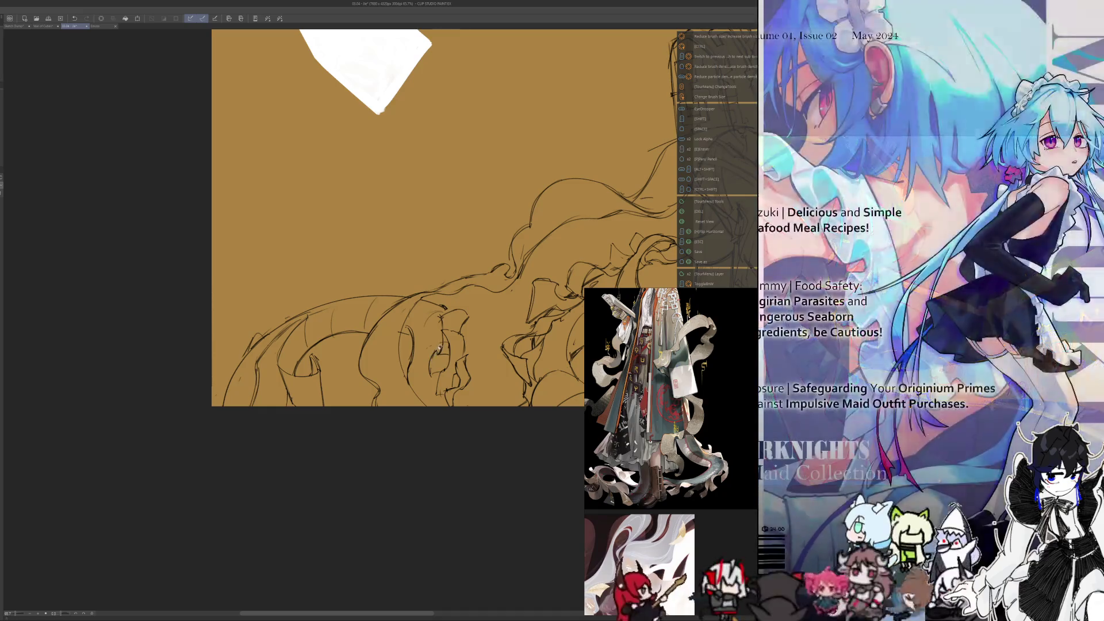
pyautogui.press('shift')
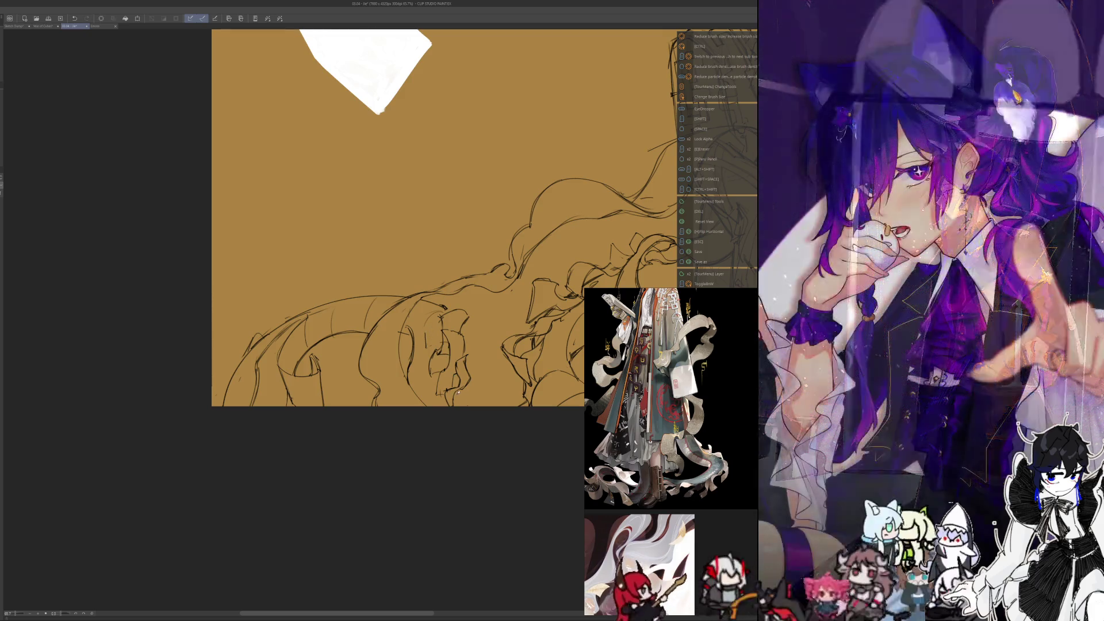
pyautogui.press('h')
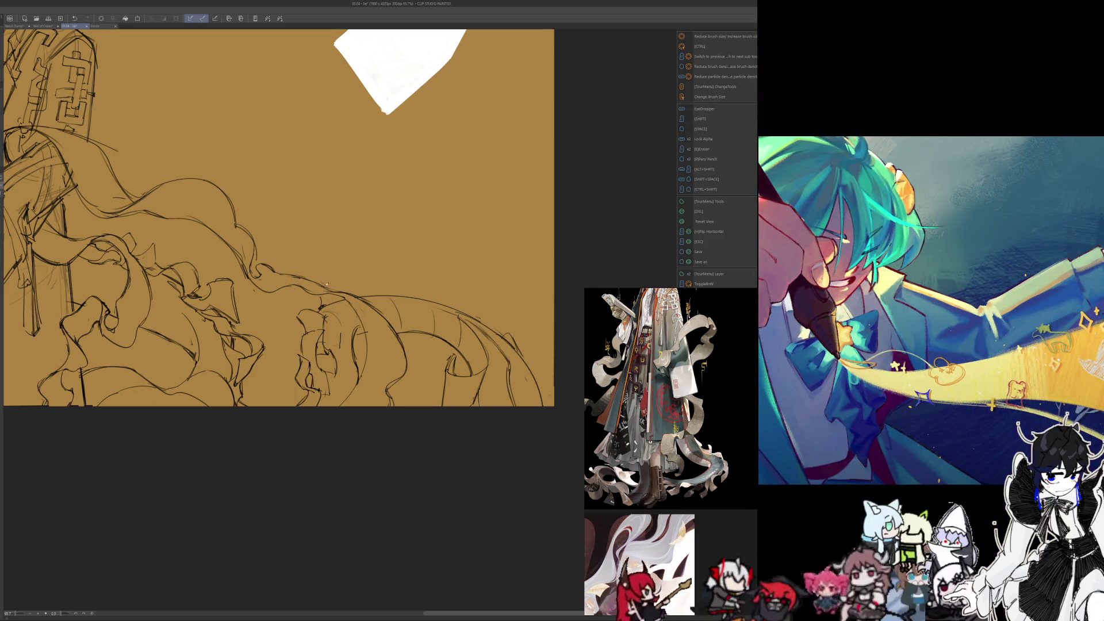
# Step: Draw a peaked angled fold on the central ribbon, add a short nearby stroke, and flip the view back
pyautogui.moveTo(322, 285); pyautogui.dragTo(352, 284)
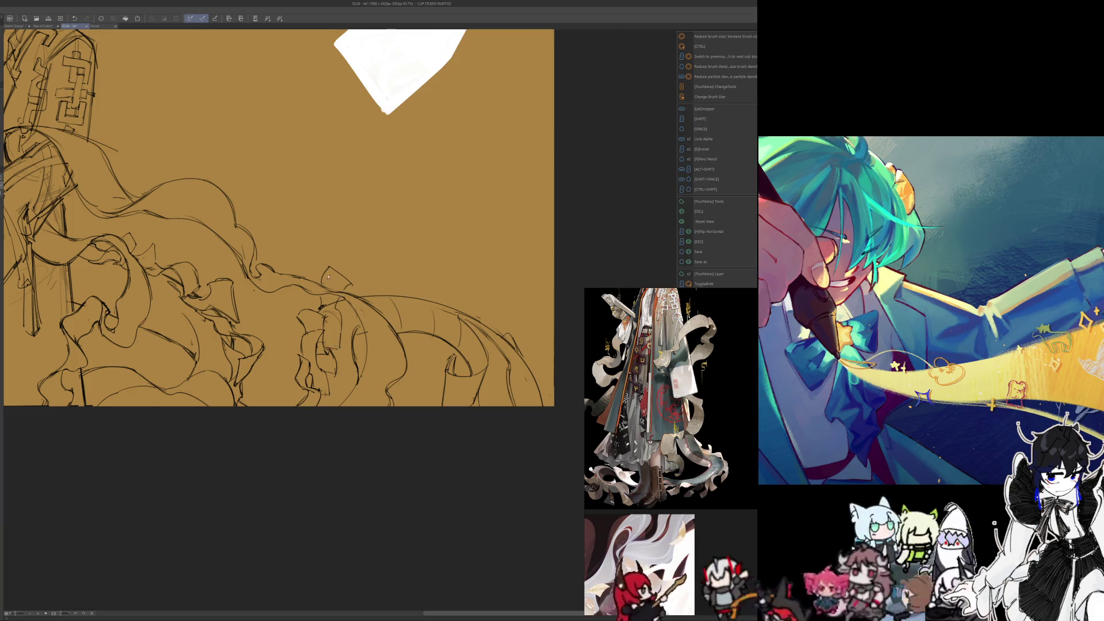
pyautogui.press('p')
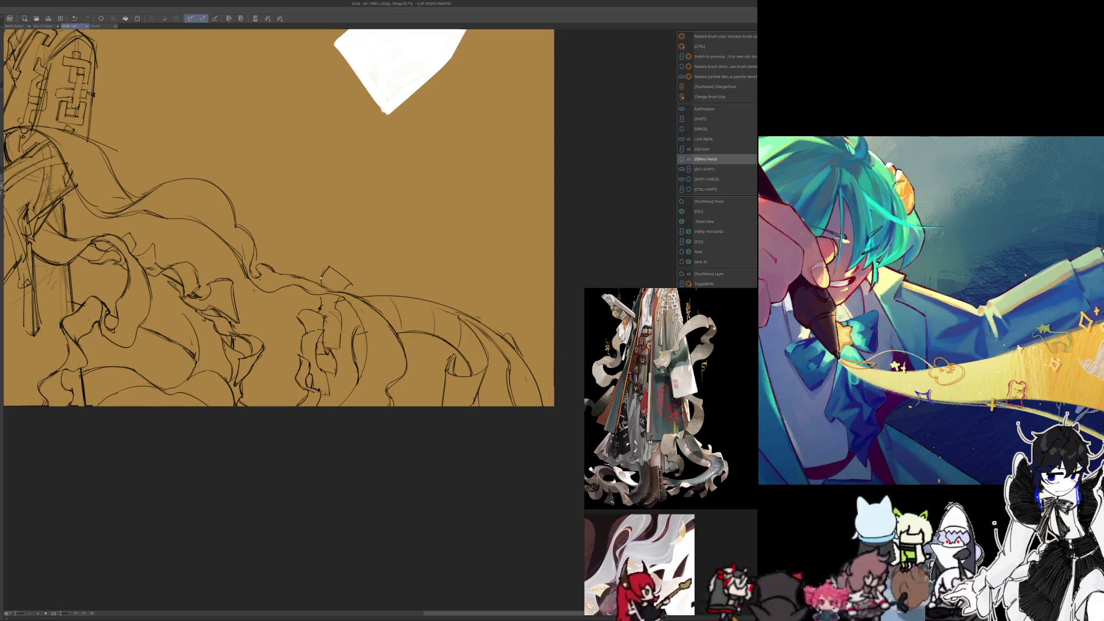
pyautogui.moveTo(320, 278); pyautogui.dragTo(307, 321)
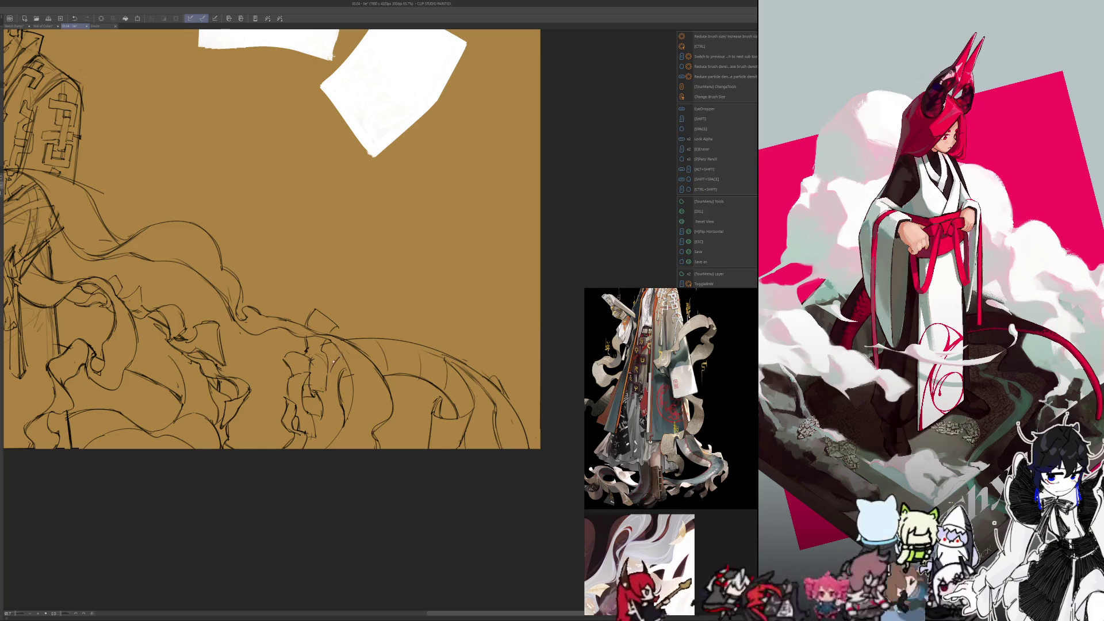
pyautogui.moveTo(368, 340); pyautogui.dragTo(373, 319)
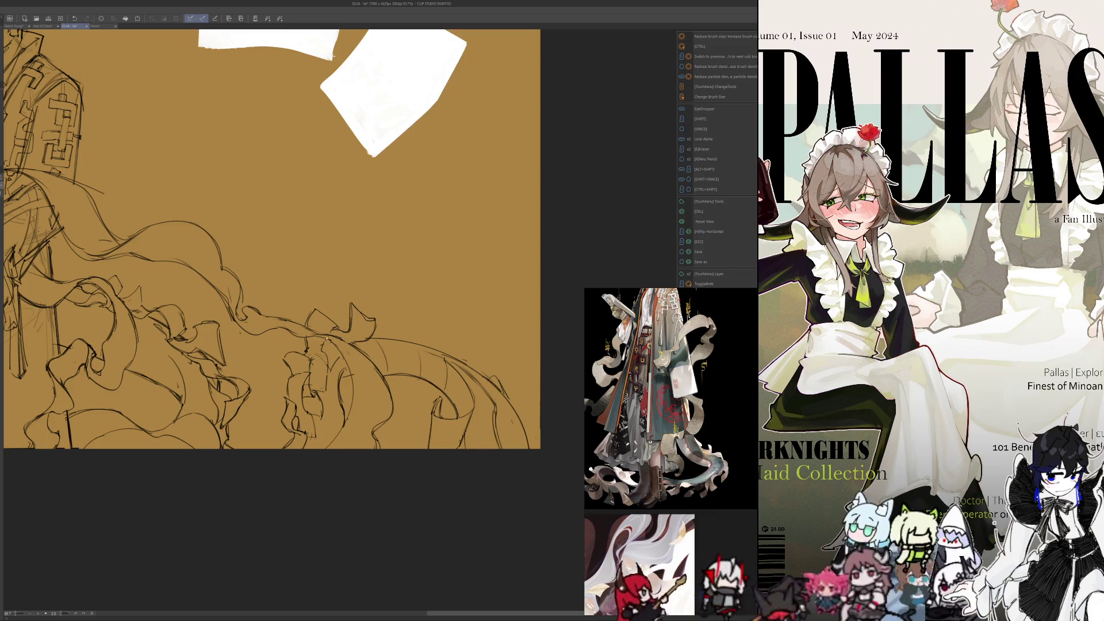
pyautogui.press('h')
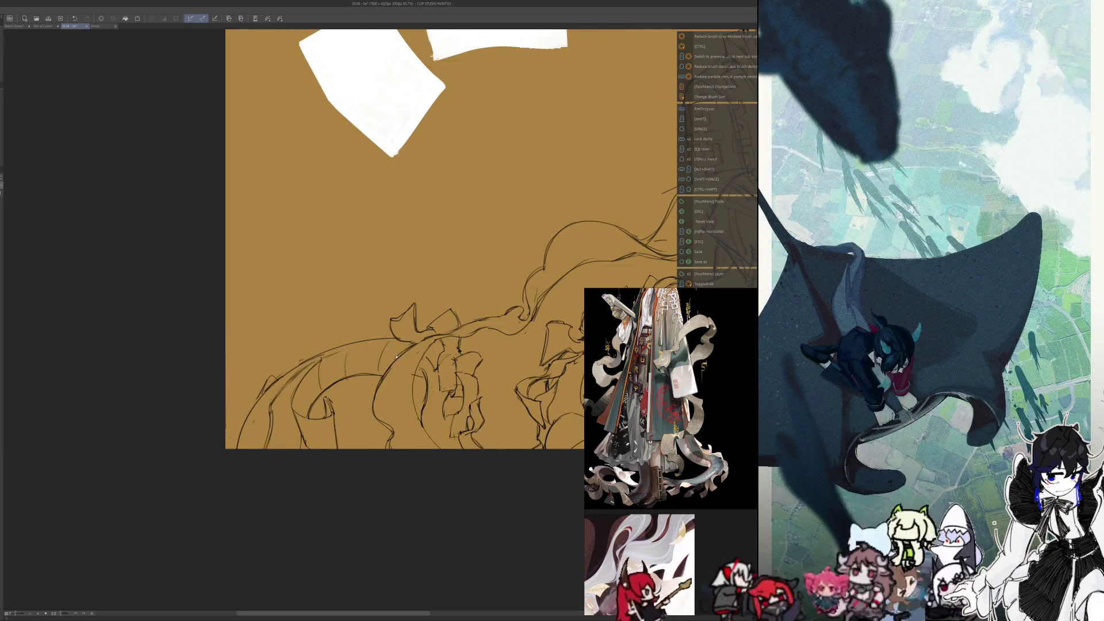
# Step: Draw a short curve along a ribbon fold and mirror the view to check it
pyautogui.press('e')
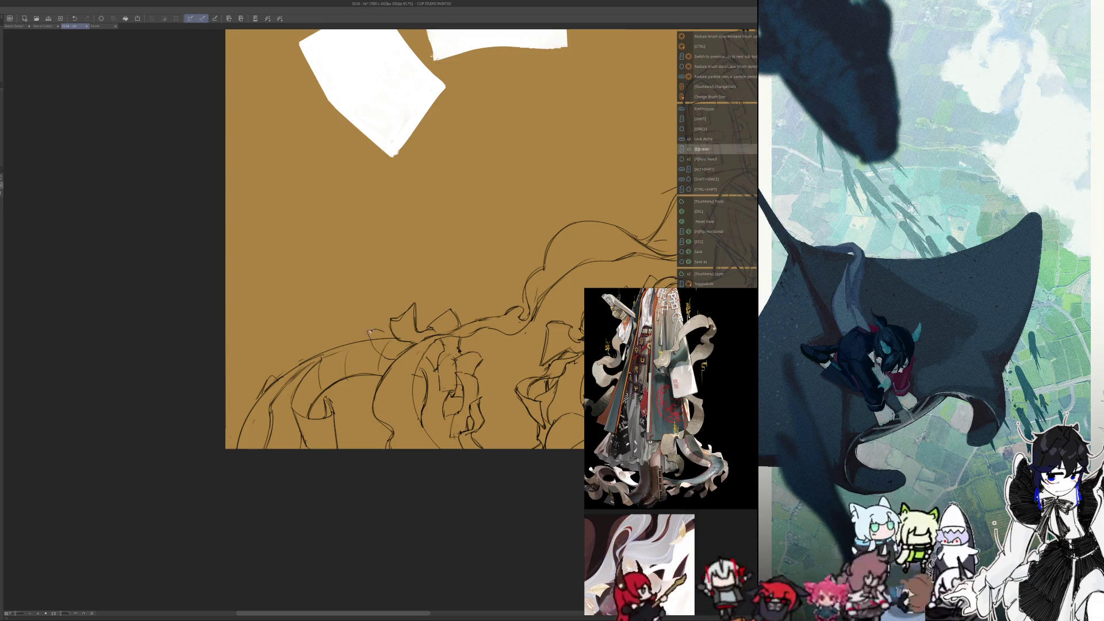
pyautogui.press('p')
pyautogui.moveTo(383, 333); pyautogui.dragTo(363, 339)
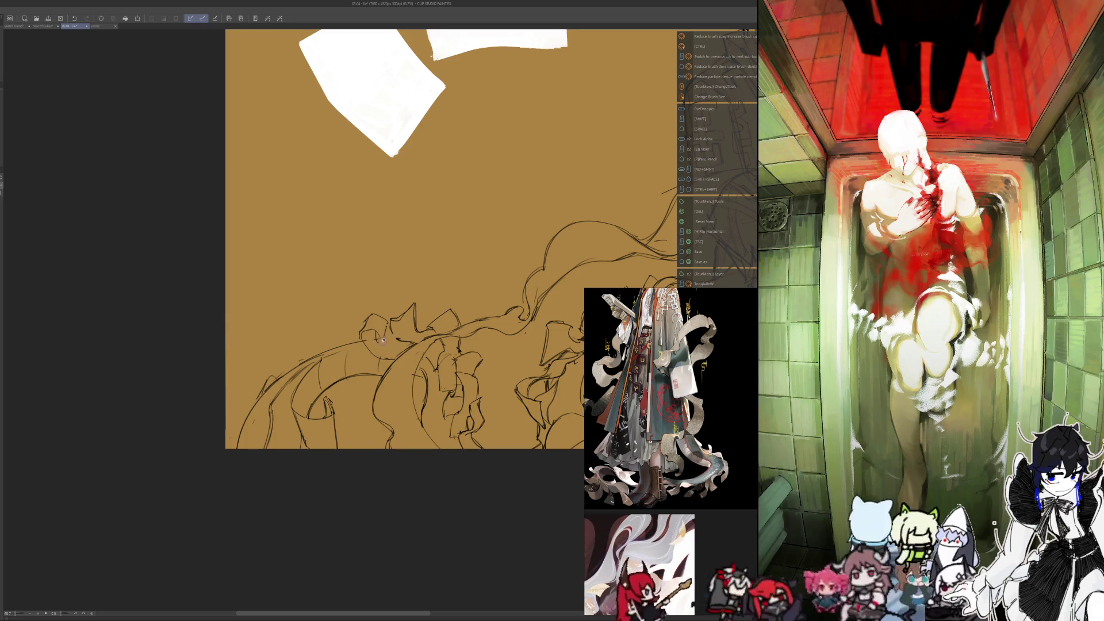
pyautogui.press('p')
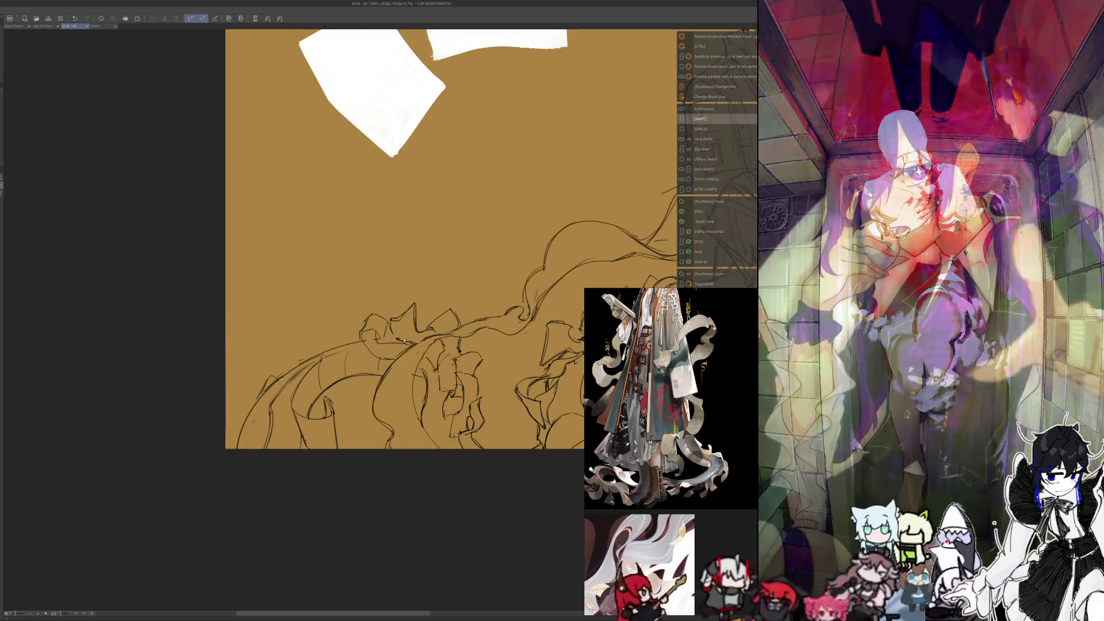
pyautogui.press('space')
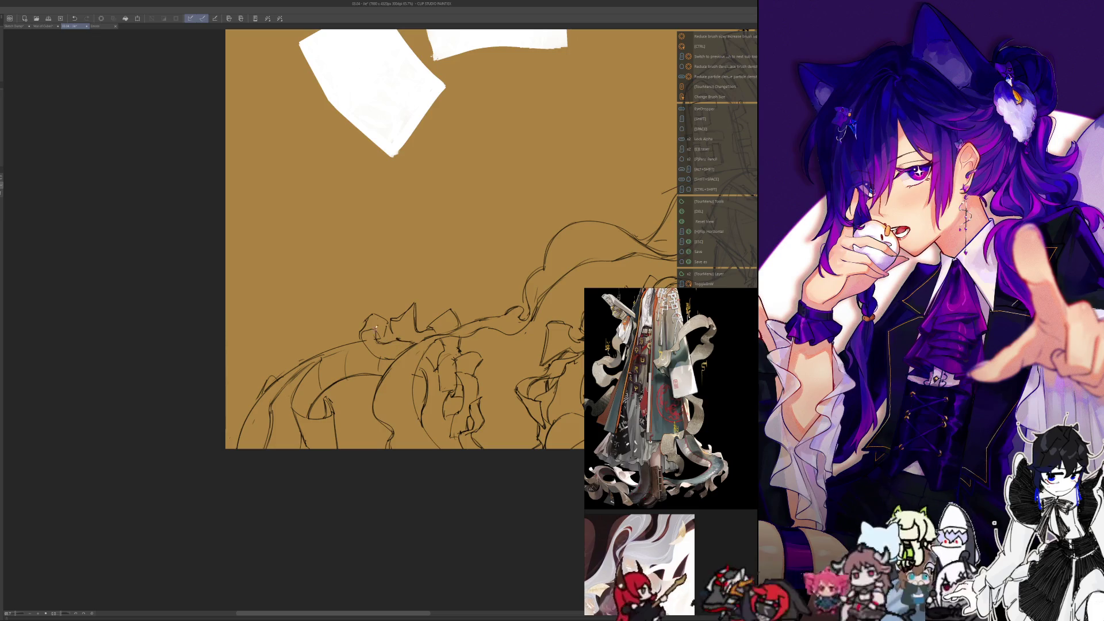
pyautogui.press('h')
pyautogui.press('shift')
pyautogui.press('e')
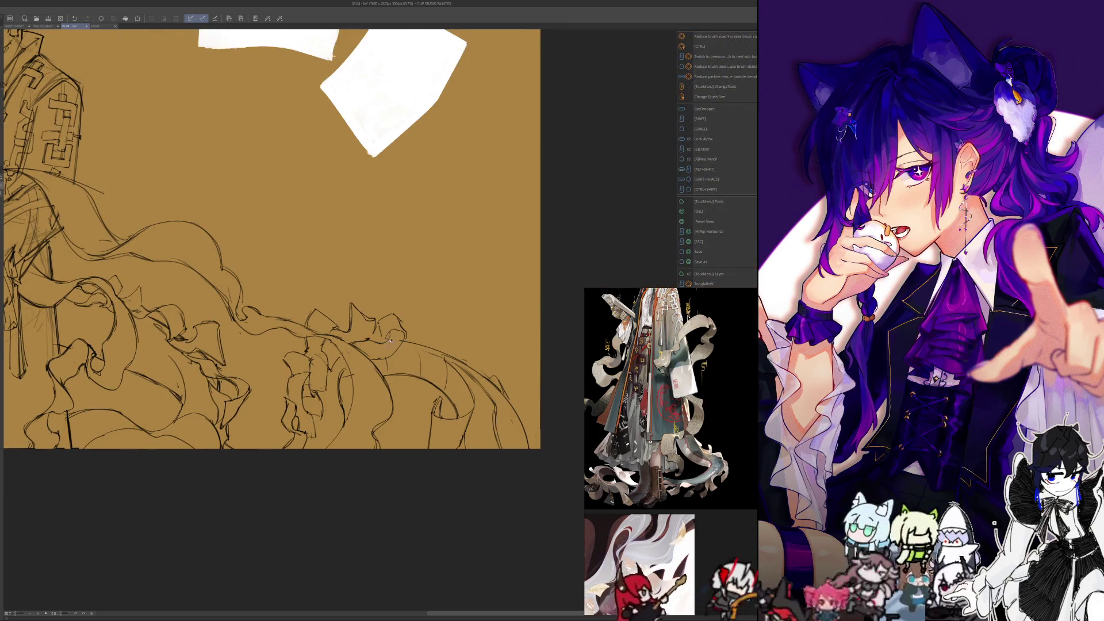
pyautogui.press('p')
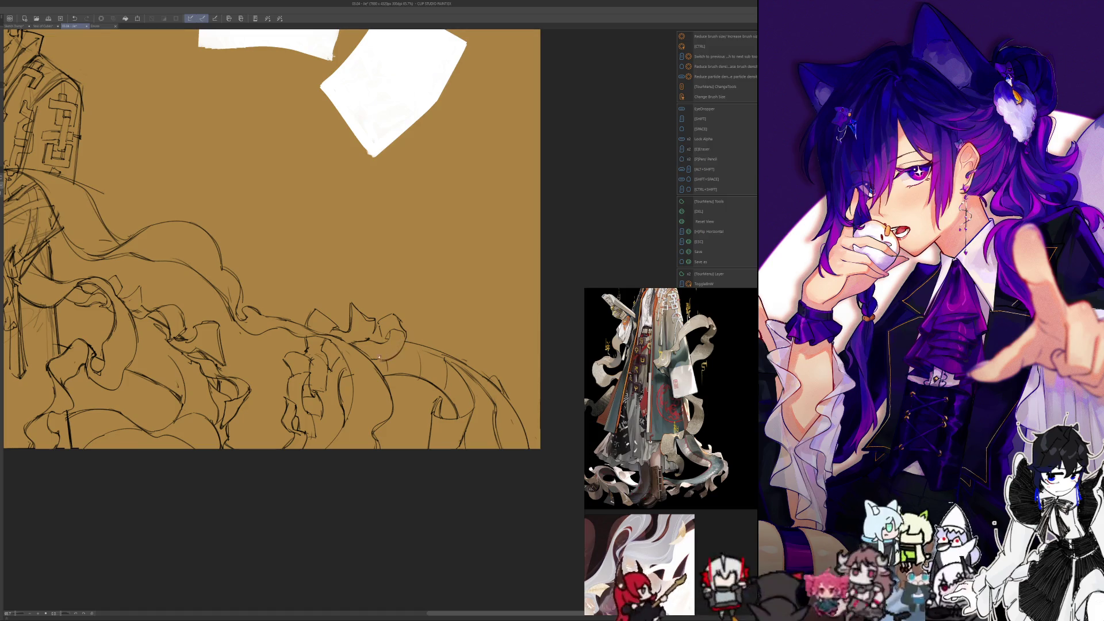
pyautogui.press('h')
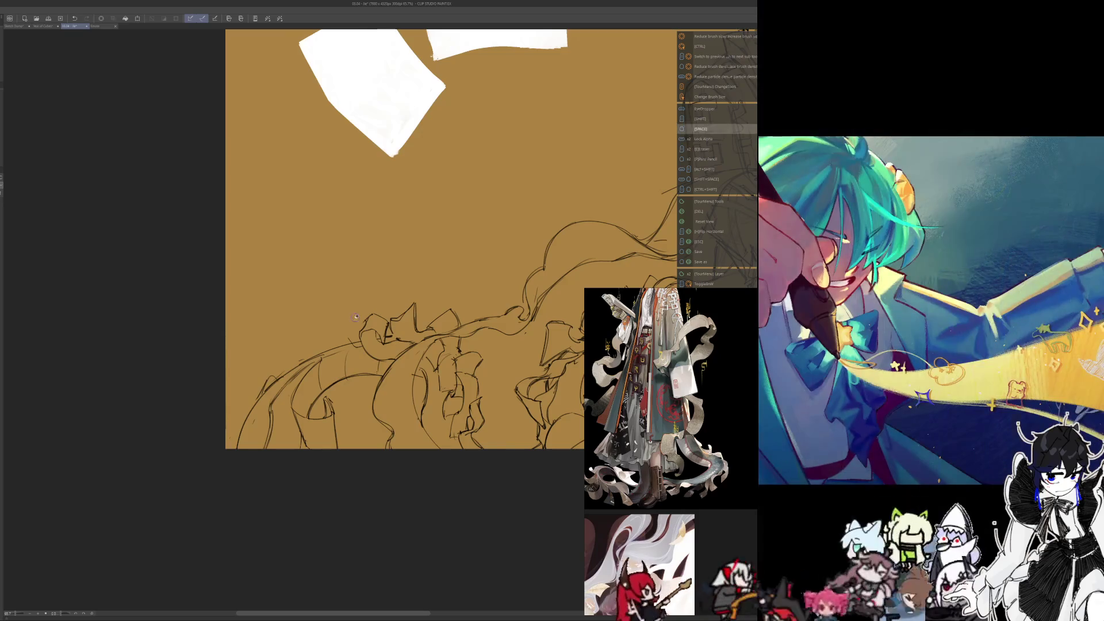
# Step: Sketch extra fold lines, including a vertical one, in the lower cloth and erase a small stray patch
pyautogui.press('p')
pyautogui.moveTo(338, 337)
pyautogui.mouseDown()
pyautogui.moveTo(343, 388)
pyautogui.moveTo(365, 388)
pyautogui.mouseUp()
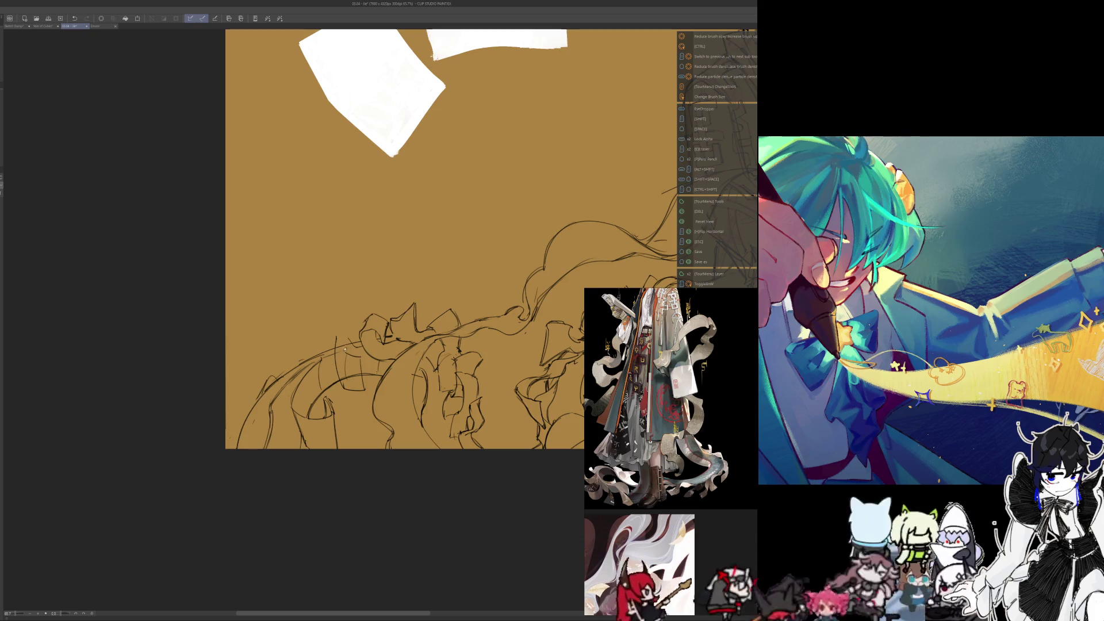
pyautogui.moveTo(341, 343)
pyautogui.mouseDown()
pyautogui.moveTo(340, 383)
pyautogui.moveTo(355, 343)
pyautogui.mouseUp()
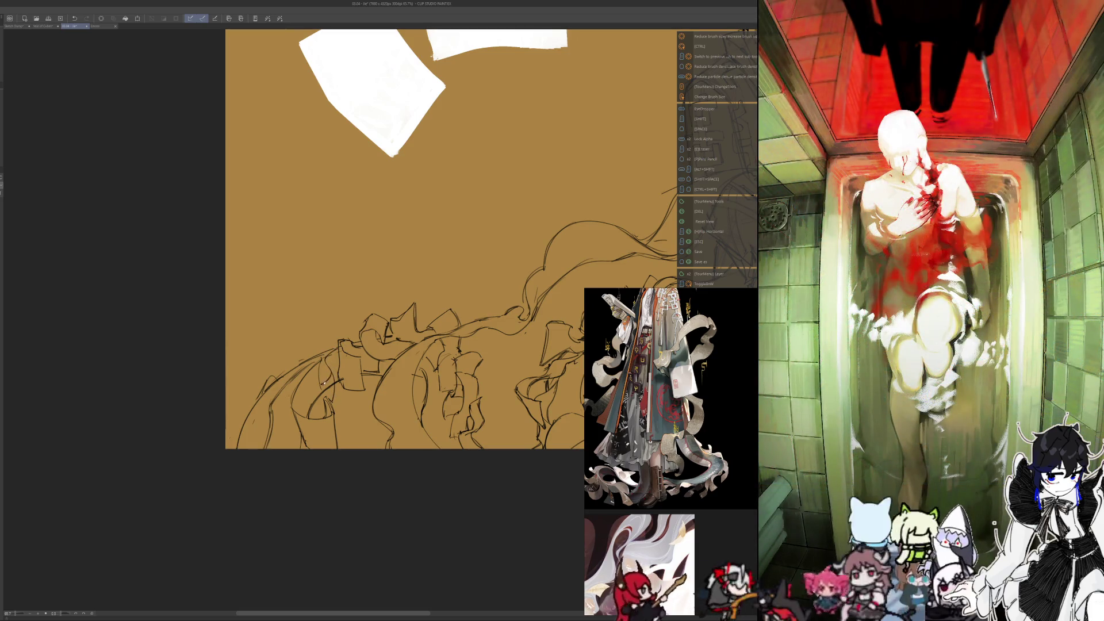
pyautogui.press('e')
pyautogui.moveTo(332, 396)
pyautogui.mouseDown()
pyautogui.moveTo(326, 382)
pyautogui.moveTo(326, 399)
pyautogui.mouseUp()
pyautogui.press('p')
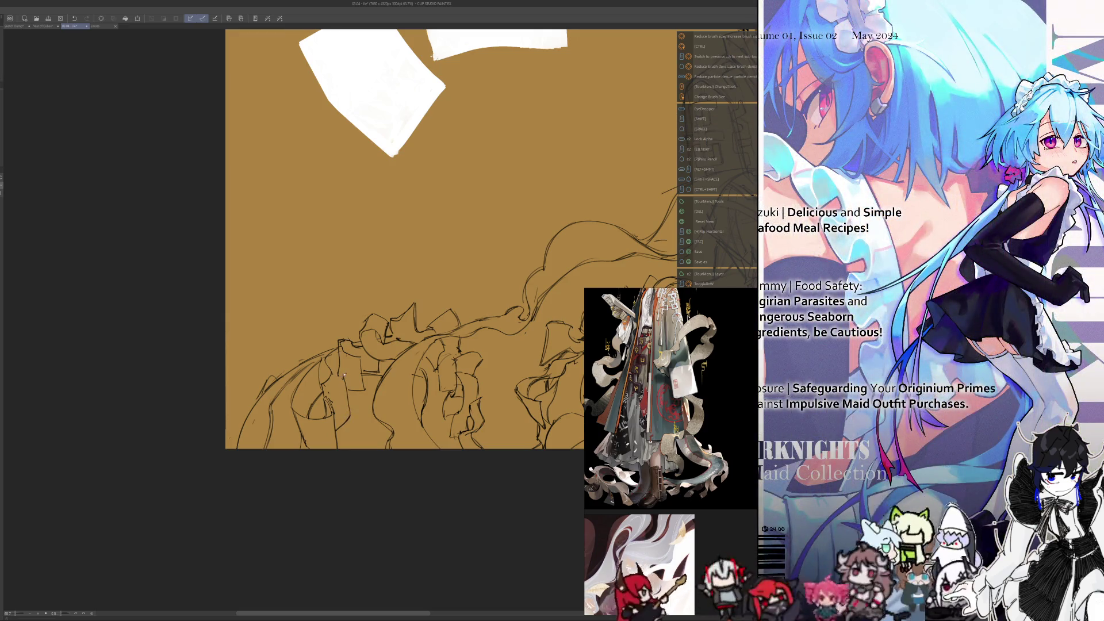
pyautogui.press('e')
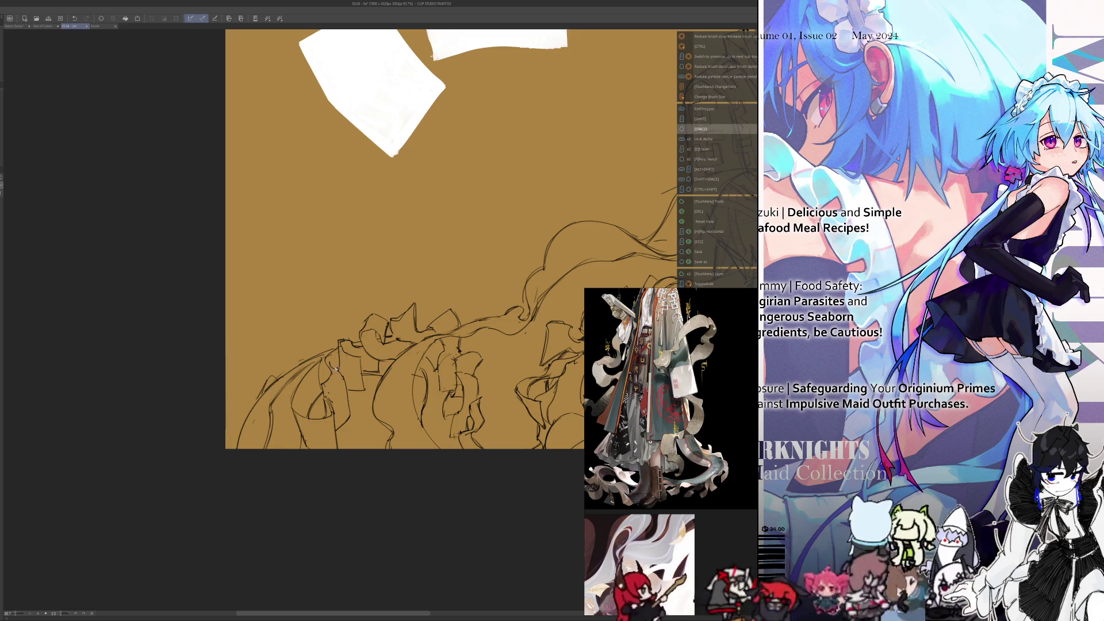
pyautogui.press('p')
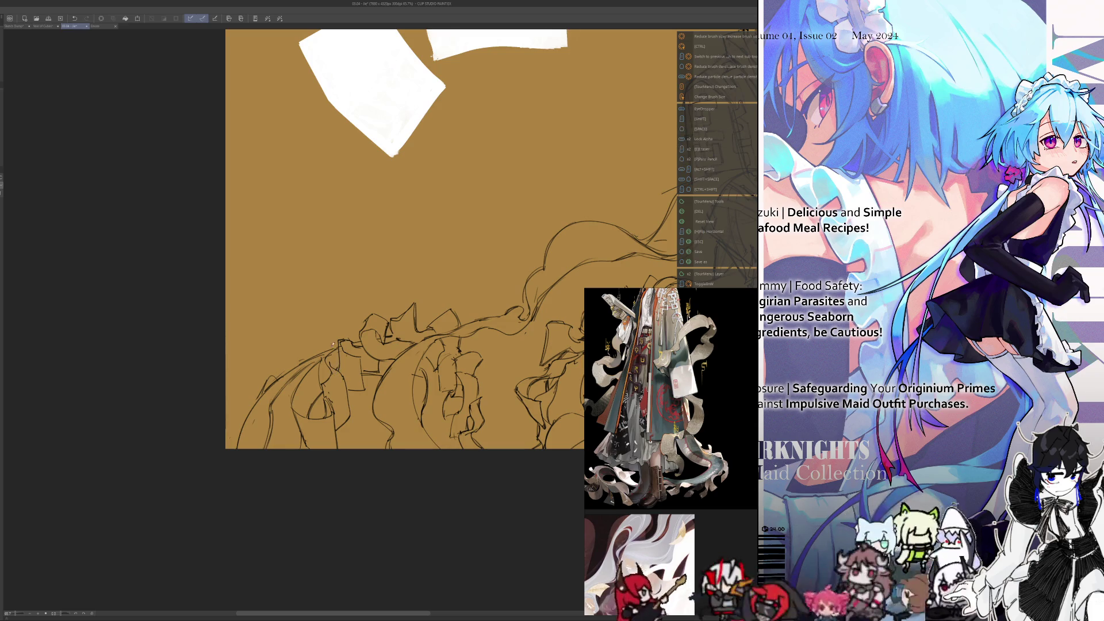
pyautogui.press('e')
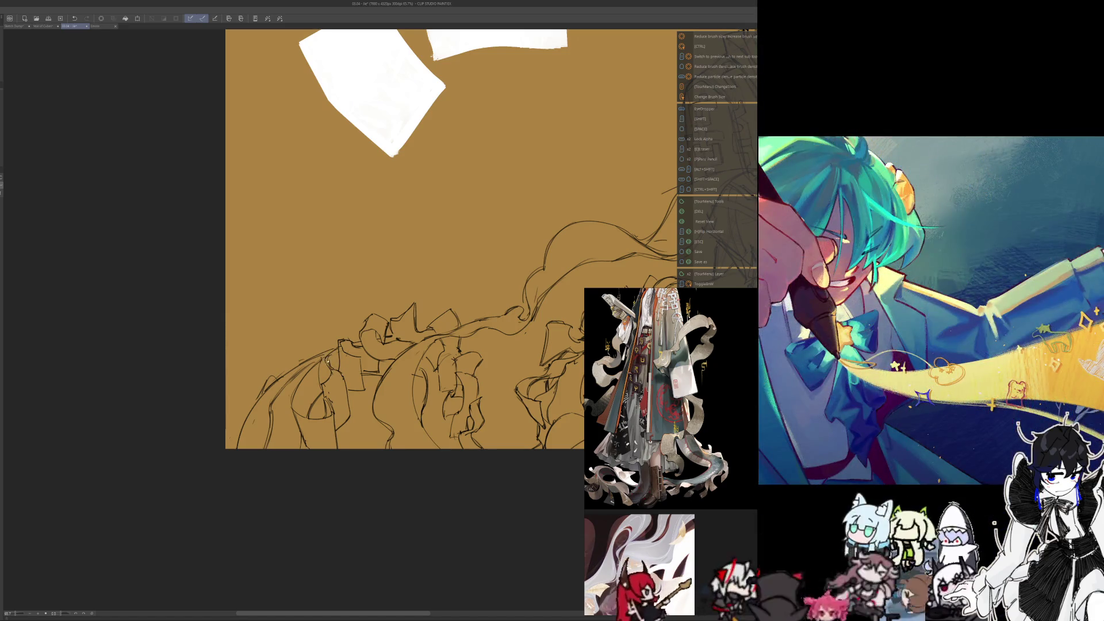
pyautogui.press('e')
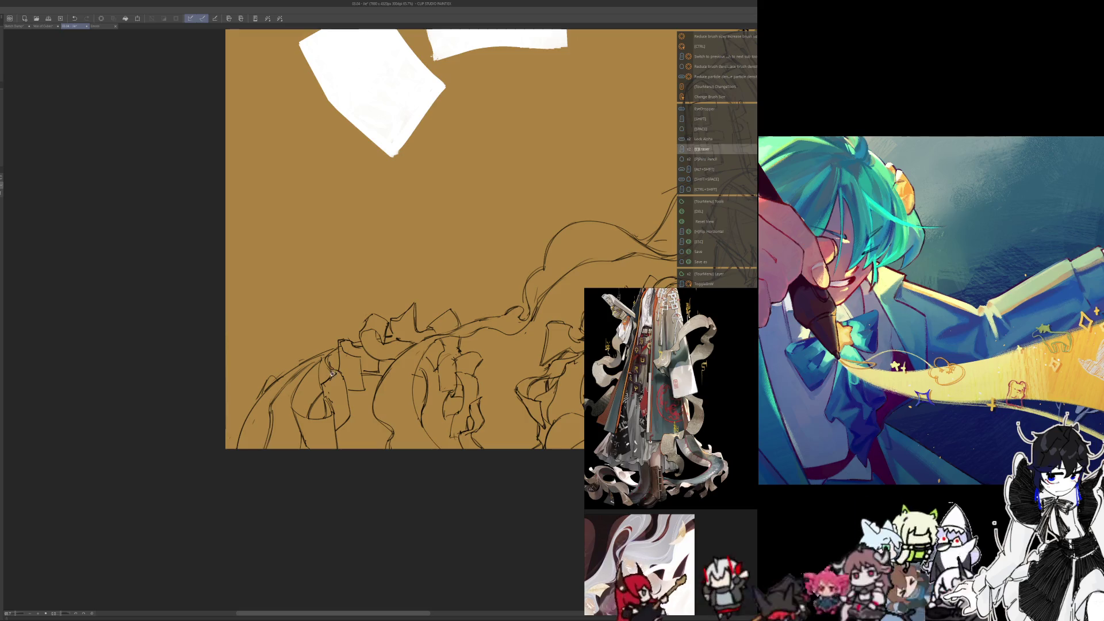
pyautogui.press('p')
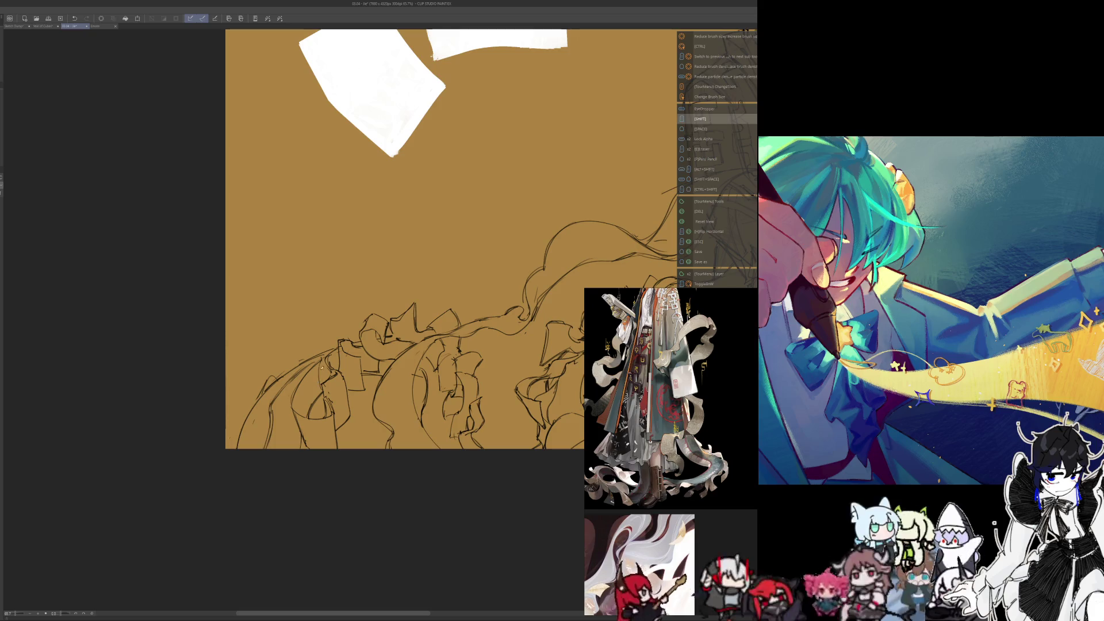
pyautogui.press('p')
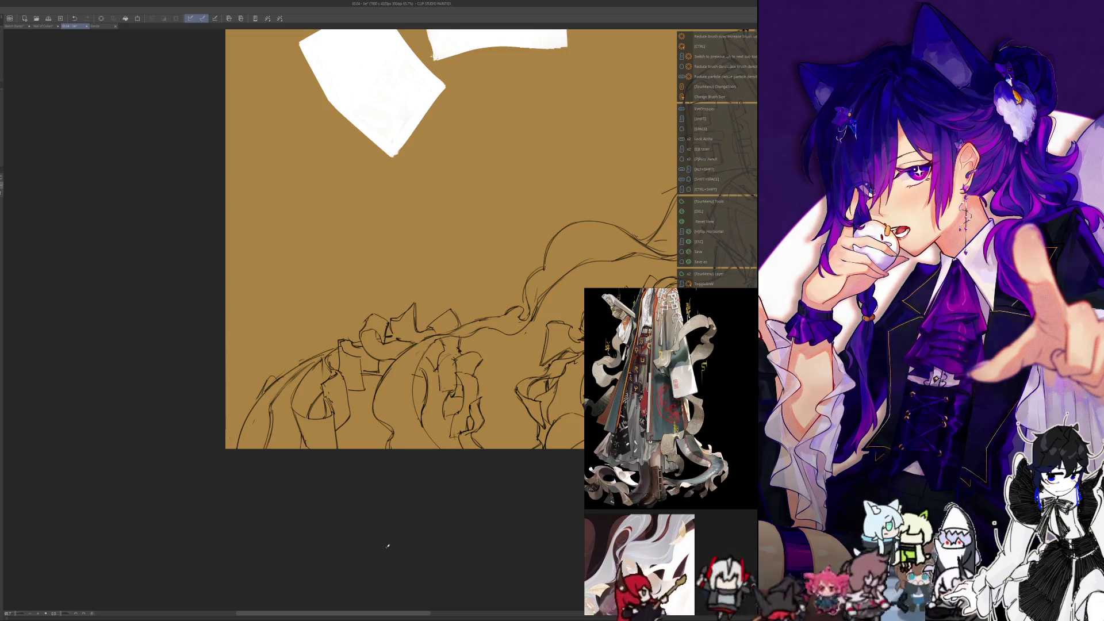
pyautogui.scroll(-5, 310, 493)
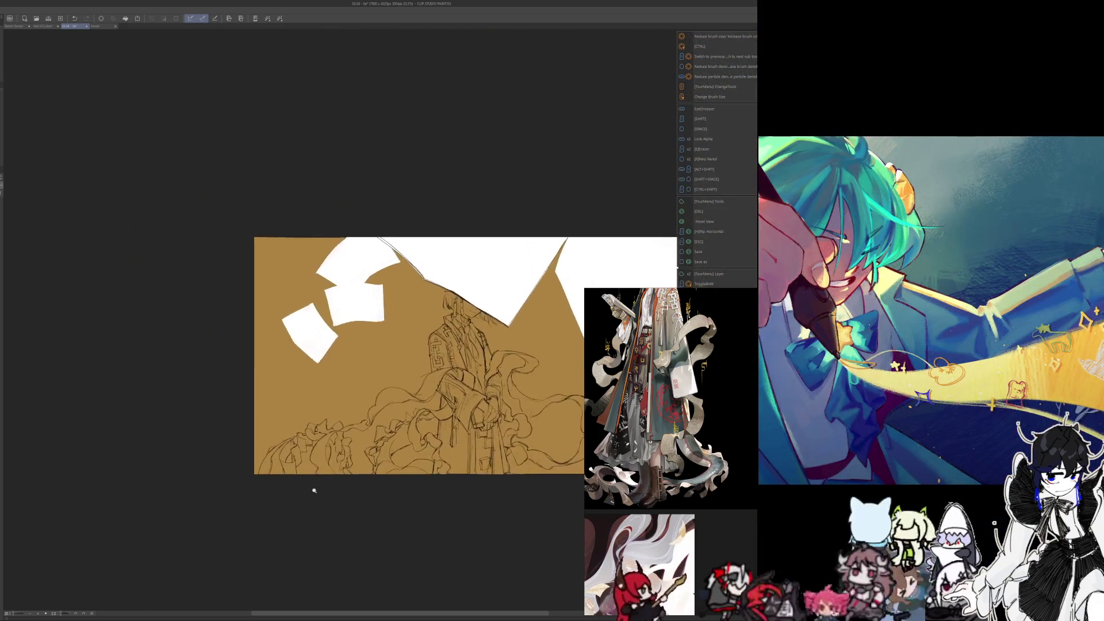
# Step: Zoom and pan to centre the whole robed figure and paper sheets in view
pyautogui.scroll(3, 320, 506)
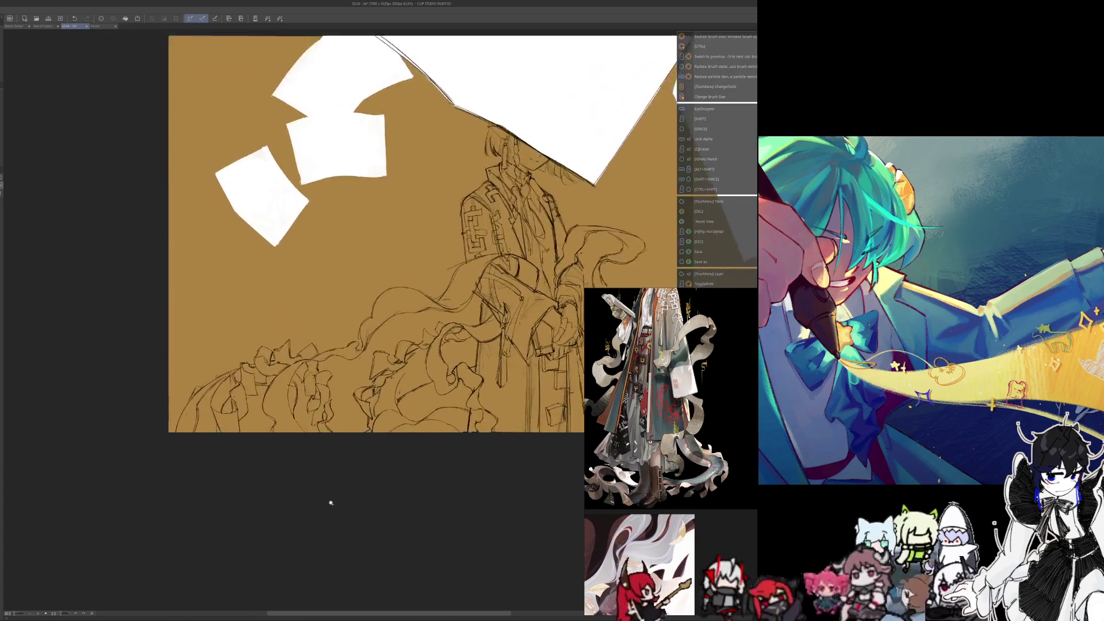
pyautogui.scroll(1, 331, 503)
pyautogui.scroll(1, 333, 506)
pyautogui.scroll(1, 374, 543)
pyautogui.scroll(1, 385, 561)
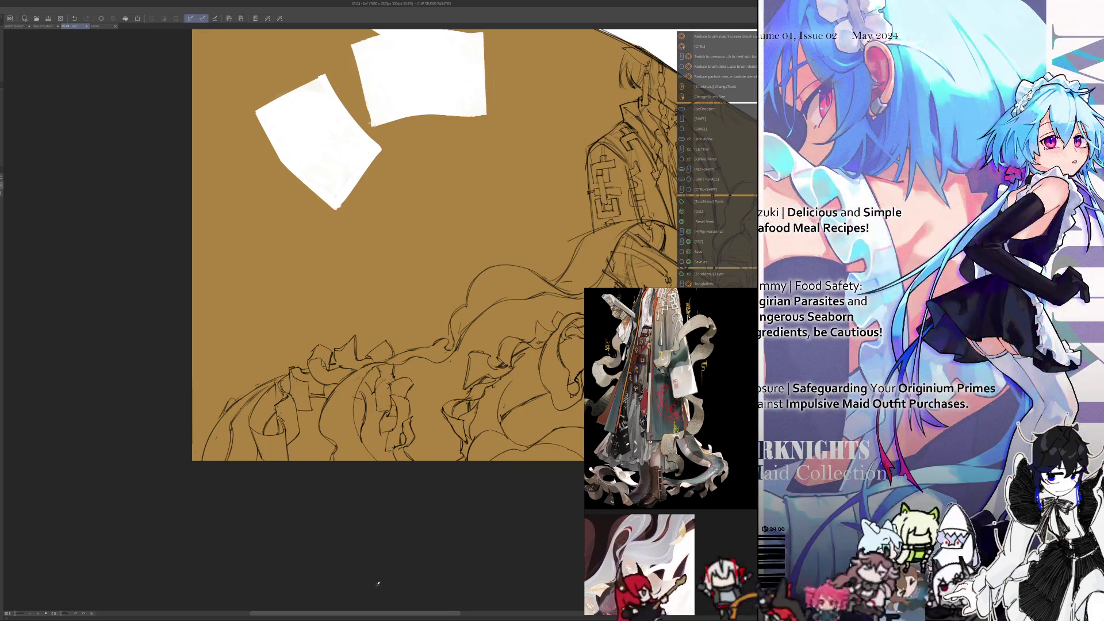
pyautogui.moveTo(376, 580); pyautogui.dragTo(372, 573)
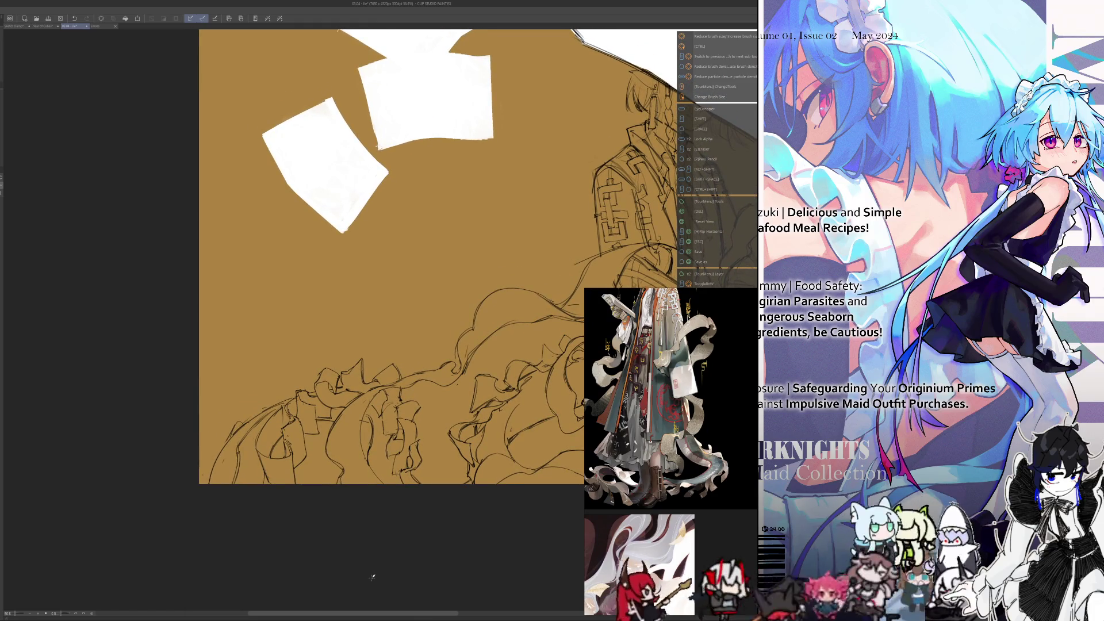
pyautogui.moveTo(372, 577); pyautogui.dragTo(365, 517)
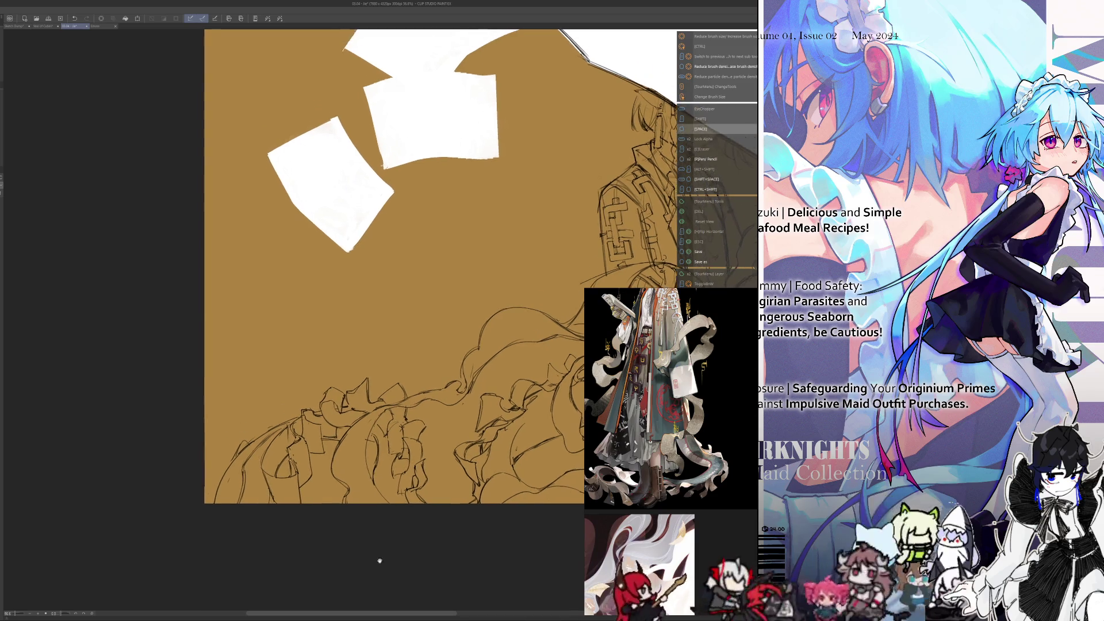
pyautogui.scroll(-4, 364, 517)
pyautogui.scroll(1, 341, 511)
pyautogui.scroll(1, 360, 510)
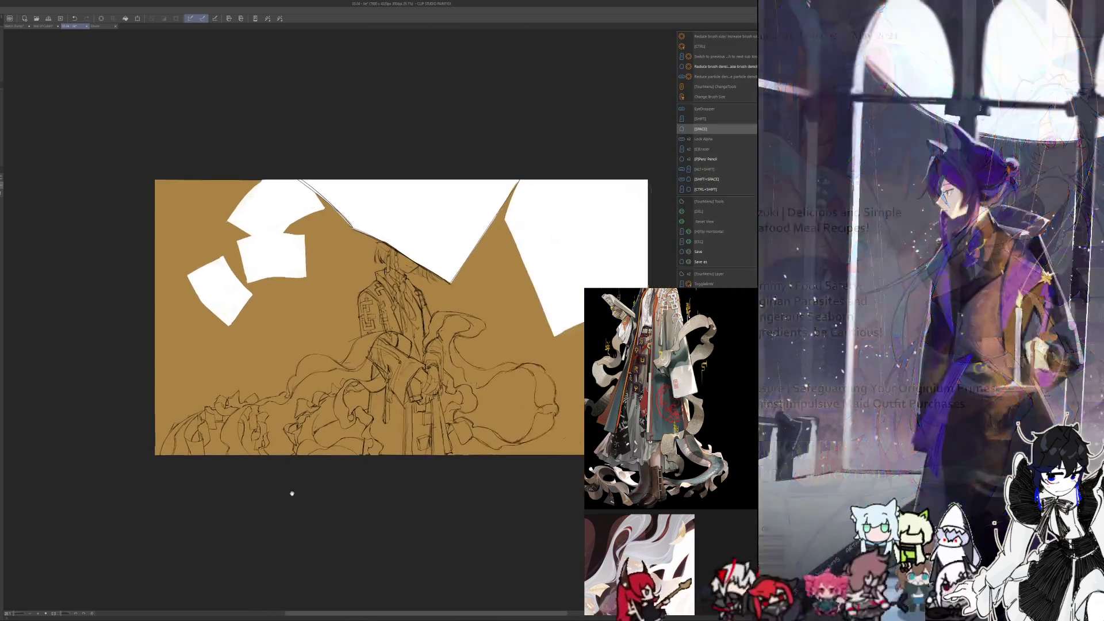
pyautogui.moveTo(320, 509); pyautogui.dragTo(344, 526)
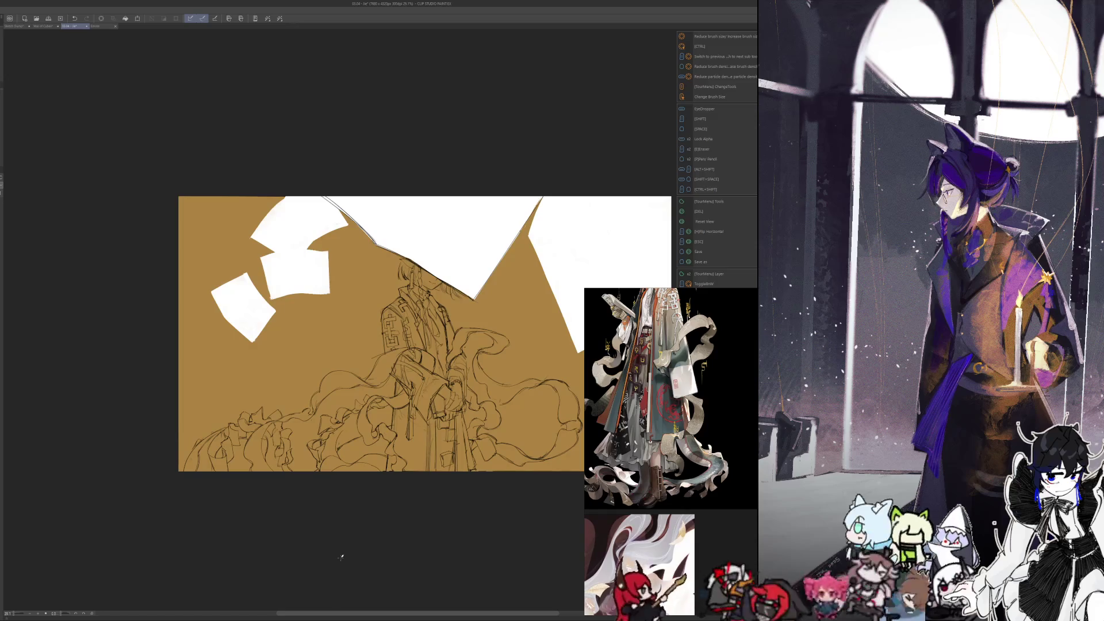
pyautogui.moveTo(340, 557); pyautogui.dragTo(360, 579)
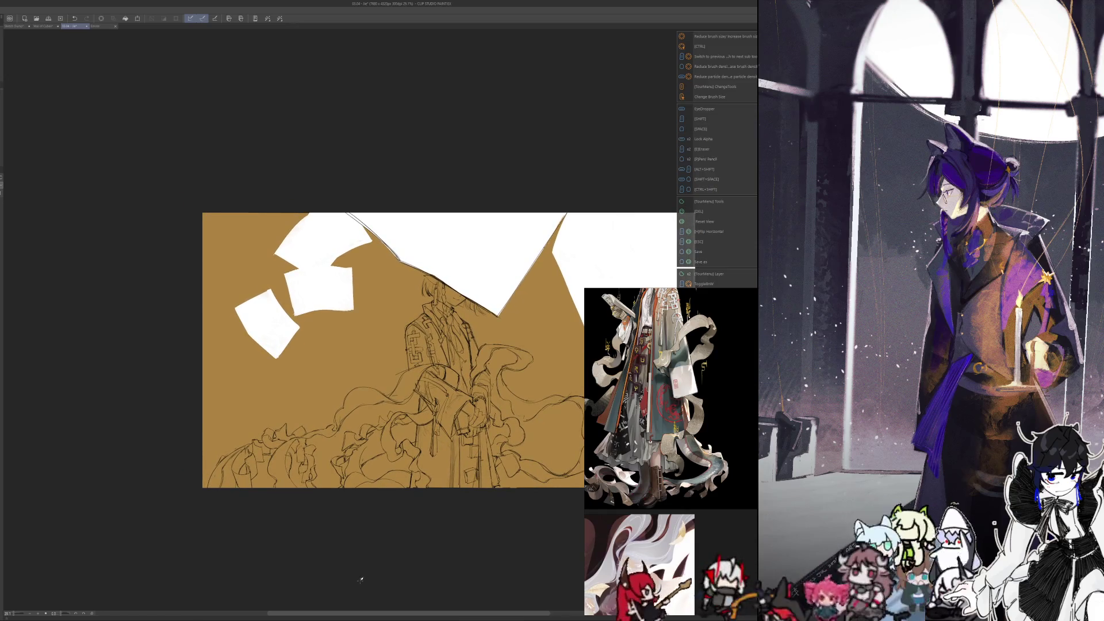
pyautogui.moveTo(370, 567)
pyautogui.mouseDown()
pyautogui.moveTo(380, 578)
pyautogui.moveTo(350, 539)
pyautogui.mouseUp()
# Step: Zoom in on the drawing and flip the canvas horizontally to check the composition
pyautogui.click(398, 559)
pyautogui.press('h')
pyautogui.scroll(-3, 342, 527)
pyautogui.scroll(2, 352, 532)
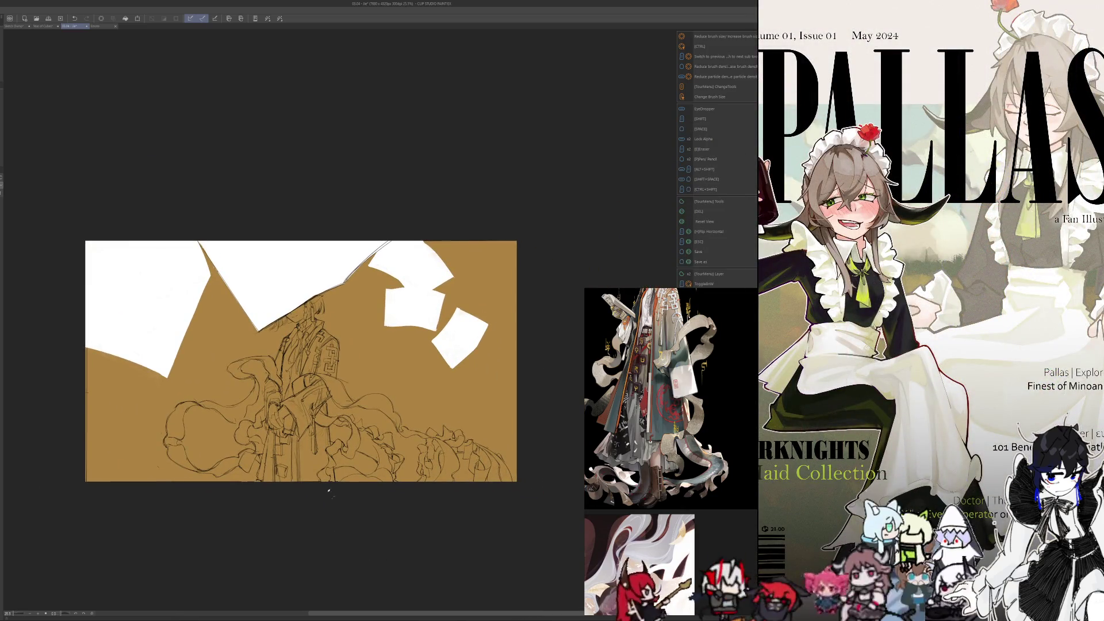
pyautogui.scroll(3, 386, 371)
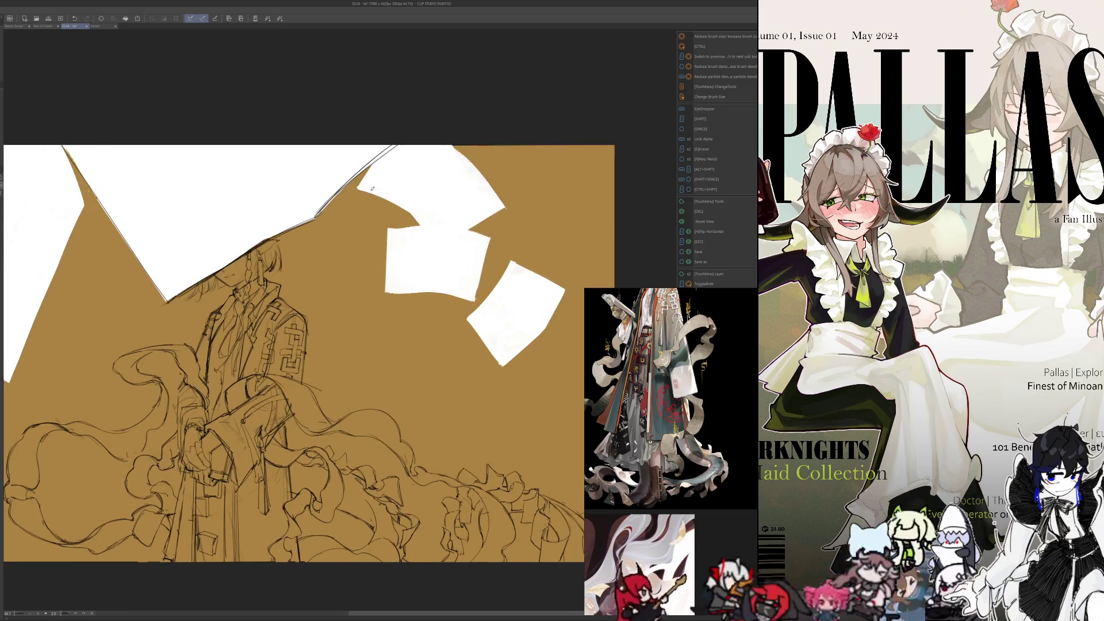
pyautogui.moveTo(377, 190); pyautogui.dragTo(505, 207)
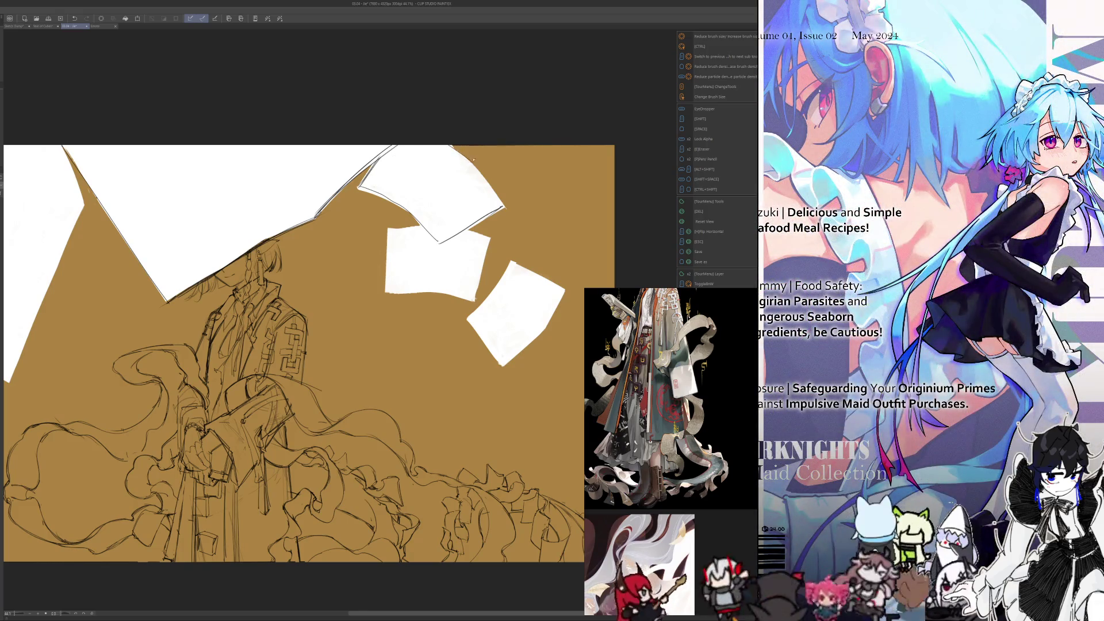
pyautogui.moveTo(473, 161); pyautogui.dragTo(503, 207)
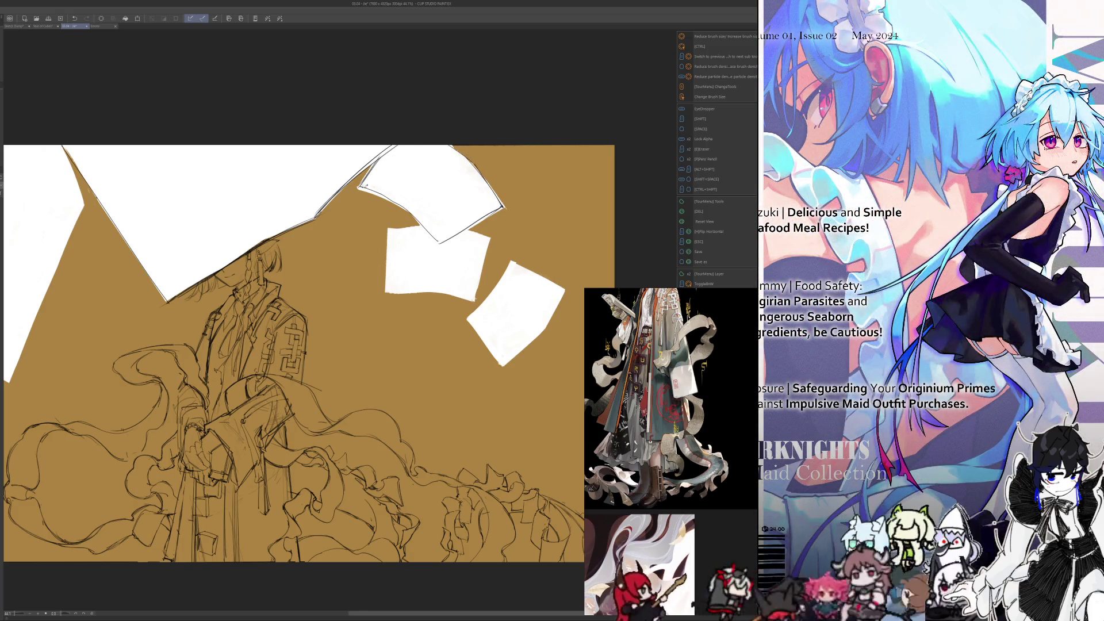
pyautogui.moveTo(363, 187); pyautogui.dragTo(440, 244)
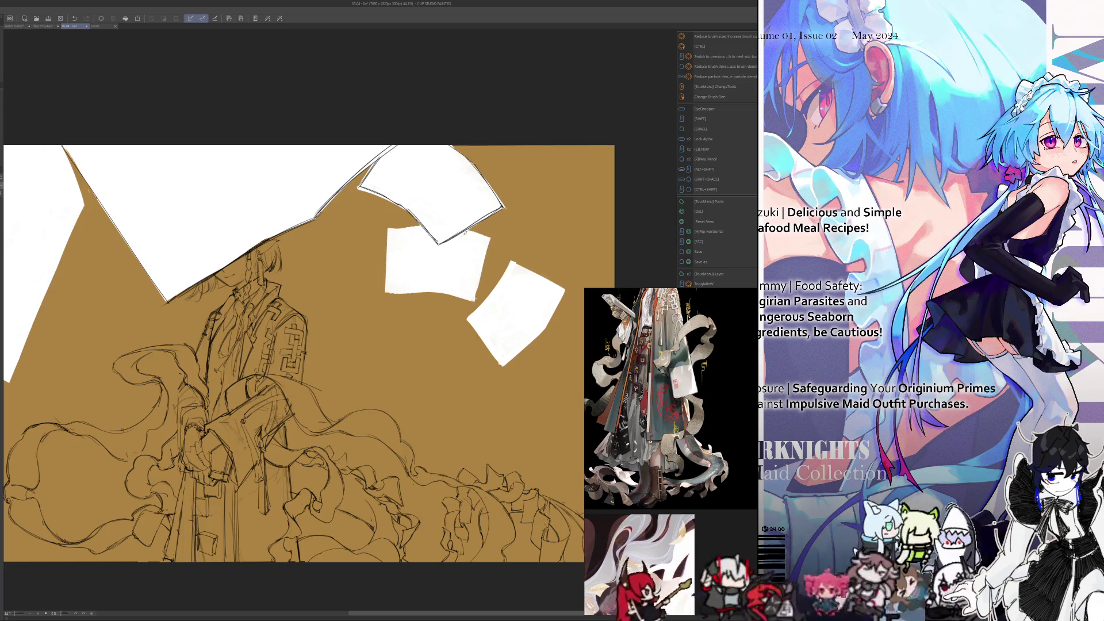
pyautogui.press('e')
pyautogui.moveTo(486, 212)
pyautogui.mouseDown()
pyautogui.moveTo(440, 241)
pyautogui.moveTo(423, 221)
pyautogui.mouseUp()
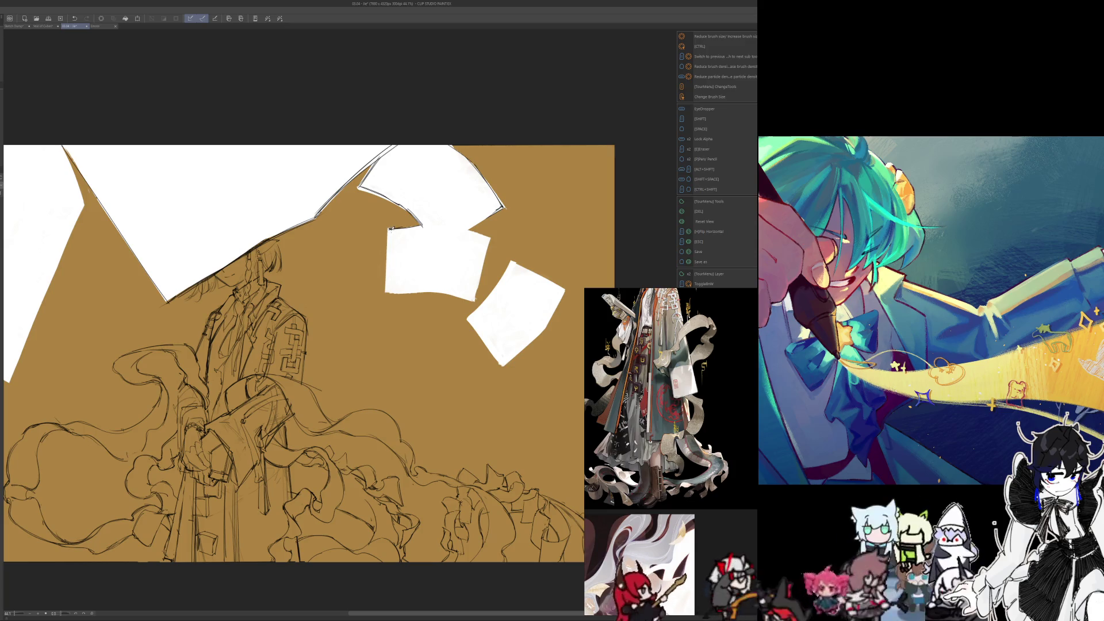
pyautogui.moveTo(388, 228)
pyautogui.mouseDown()
pyautogui.moveTo(384, 292)
pyautogui.moveTo(476, 302)
pyautogui.moveTo(493, 233)
pyautogui.mouseUp()
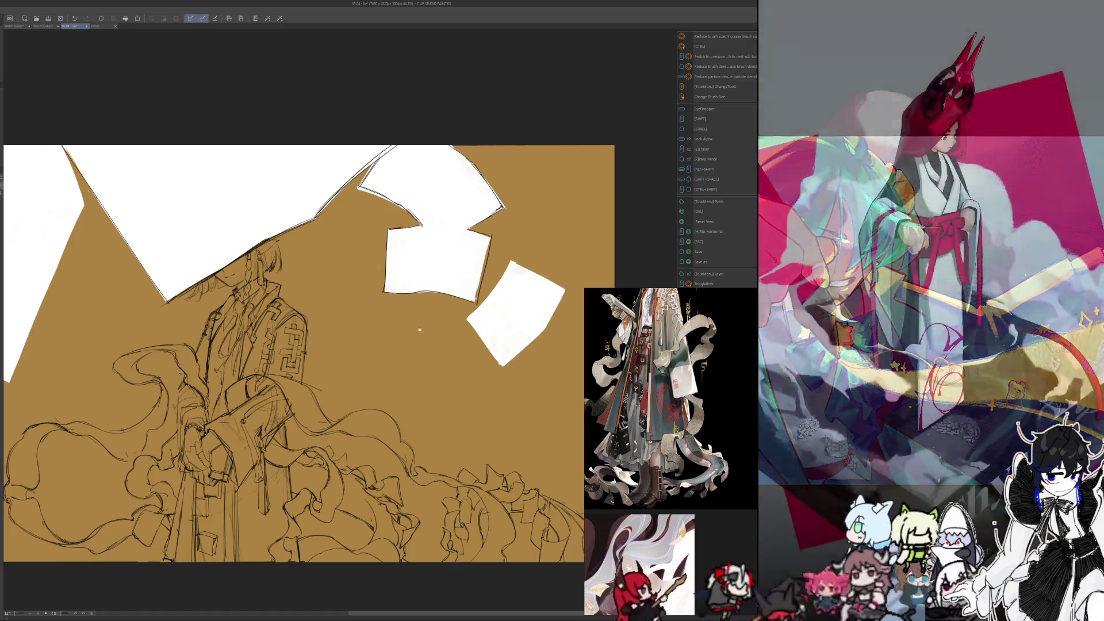
pyautogui.scroll(-5, 399, 407)
pyautogui.scroll(1, 398, 407)
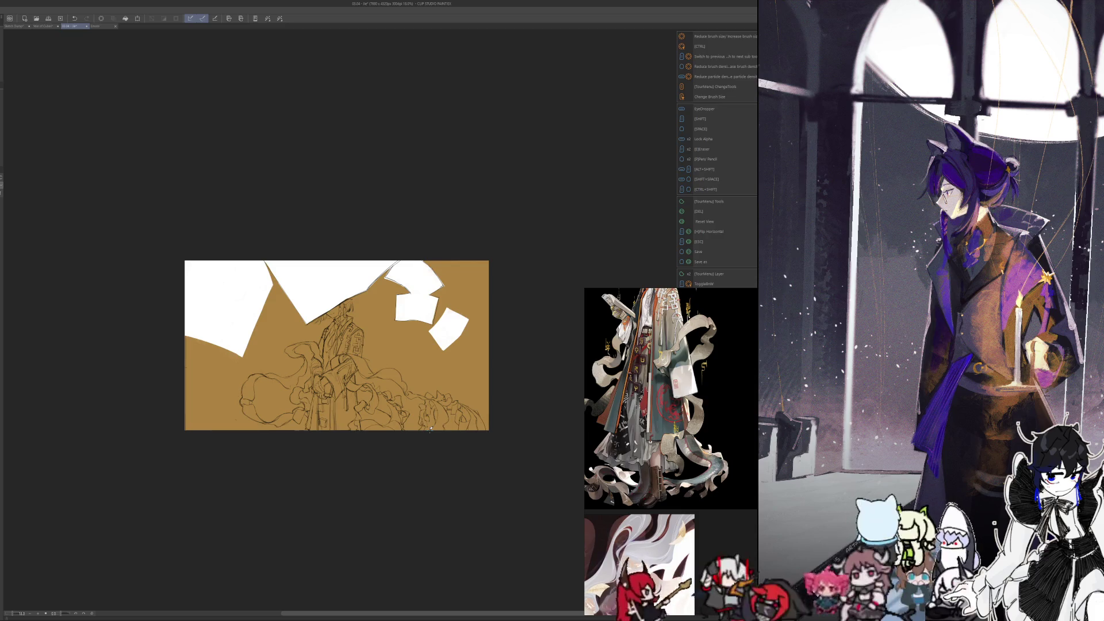
# Step: Refine the large white shape's left edge, erasing stray strokes and repainting it white
pyautogui.moveTo(448, 487); pyautogui.dragTo(448, 519)
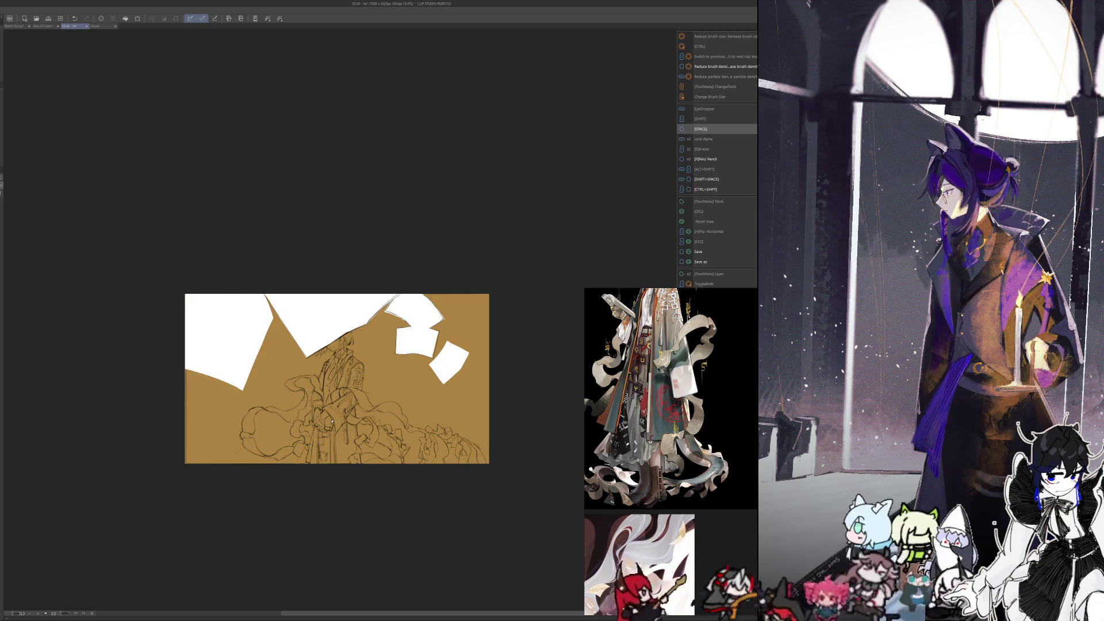
pyautogui.scroll(3, 266, 296)
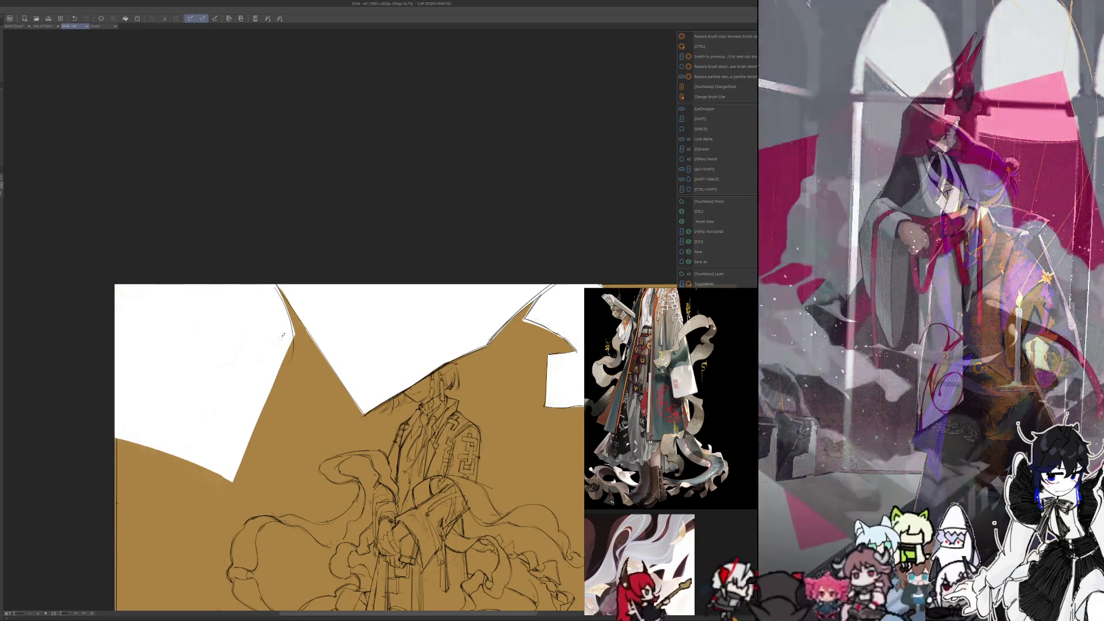
pyautogui.press('e')
pyautogui.press('p')
pyautogui.moveTo(278, 286); pyautogui.dragTo(263, 404)
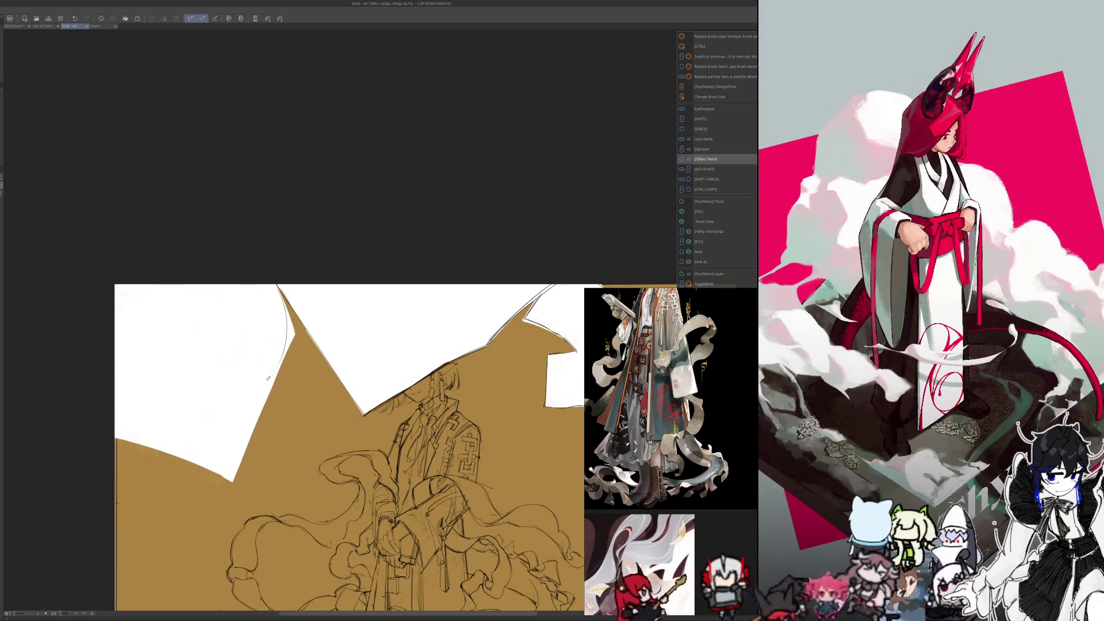
pyautogui.moveTo(282, 348); pyautogui.dragTo(258, 422)
pyautogui.press('e')
pyautogui.moveTo(275, 377); pyautogui.dragTo(239, 472)
pyautogui.press('p')
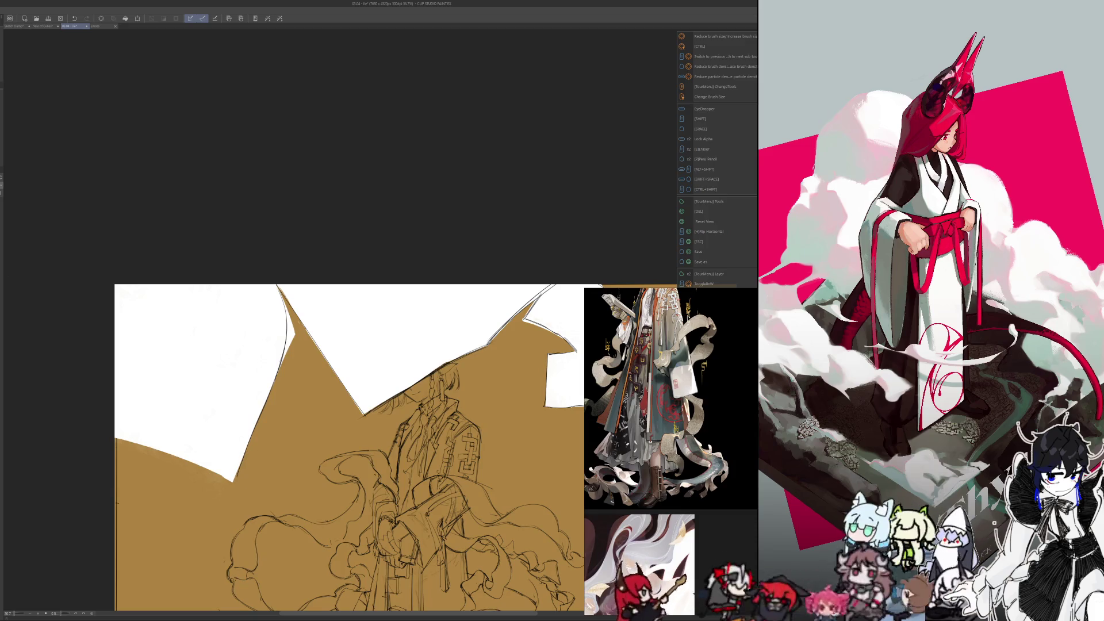
pyautogui.press('e')
pyautogui.moveTo(285, 297)
pyautogui.mouseDown()
pyautogui.moveTo(284, 362)
pyautogui.moveTo(280, 294)
pyautogui.moveTo(284, 328)
pyautogui.mouseUp()
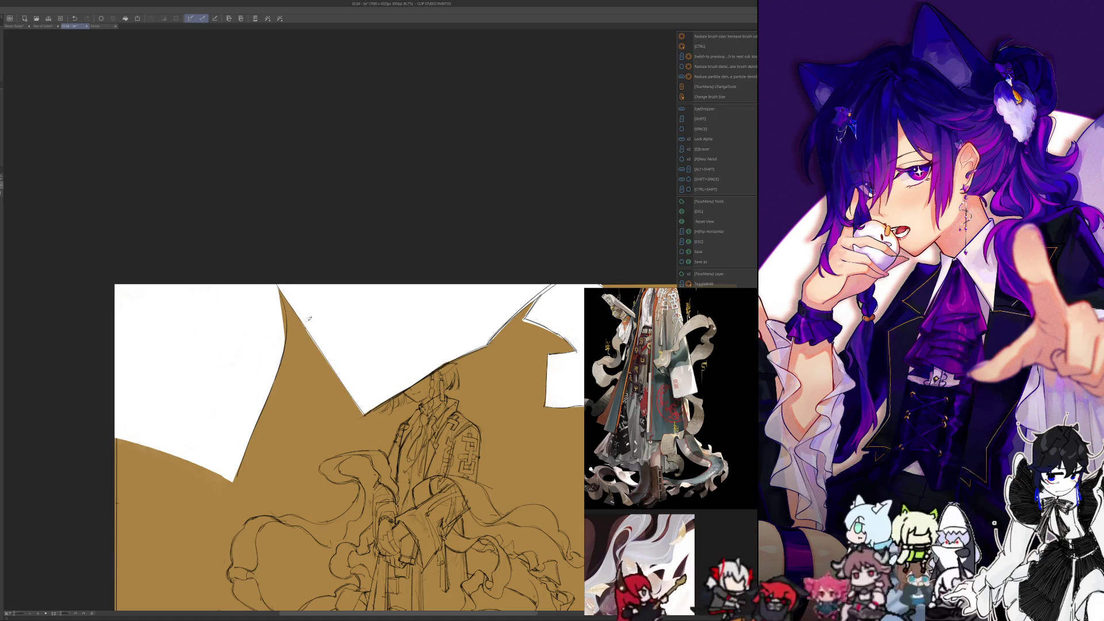
pyautogui.moveTo(280, 290)
pyautogui.mouseDown()
pyautogui.moveTo(290, 359)
pyautogui.moveTo(262, 398)
pyautogui.mouseUp()
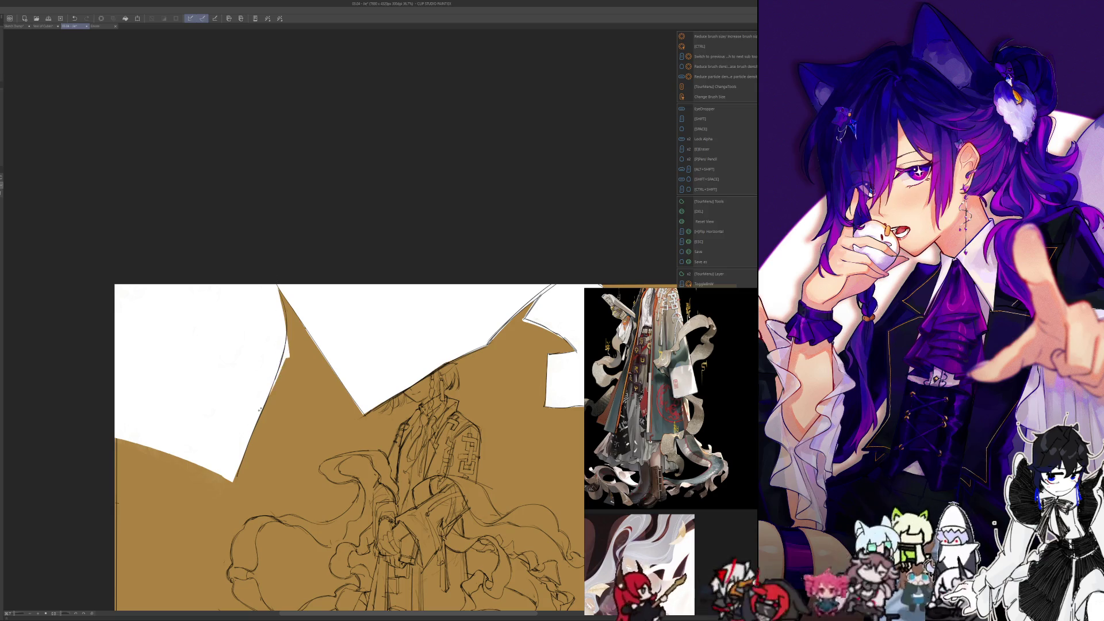
pyautogui.moveTo(291, 353); pyautogui.dragTo(260, 412)
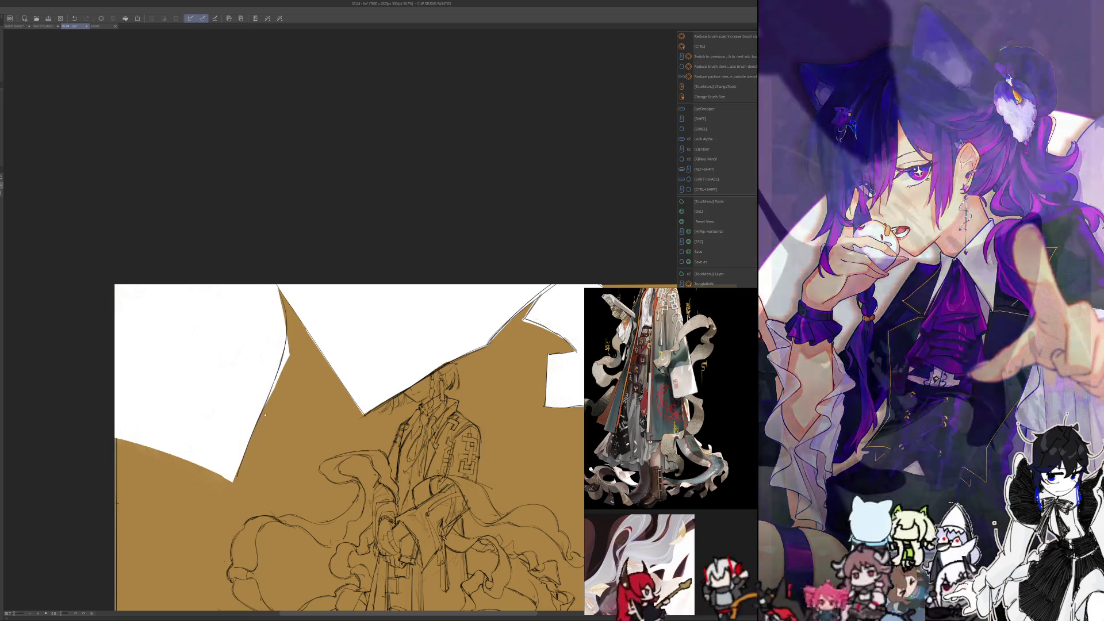
# Step: Zoom out and paint a small white patch below the lower paper sheet
pyautogui.scroll(-5, 258, 424)
pyautogui.moveTo(323, 544)
pyautogui.mouseDown()
pyautogui.moveTo(315, 497)
pyautogui.moveTo(400, 503)
pyautogui.moveTo(401, 542)
pyautogui.mouseUp()
pyautogui.scroll(2, 315, 497)
pyautogui.scroll(3, 369, 502)
pyautogui.scroll(1, 356, 509)
pyautogui.scroll(2, 395, 513)
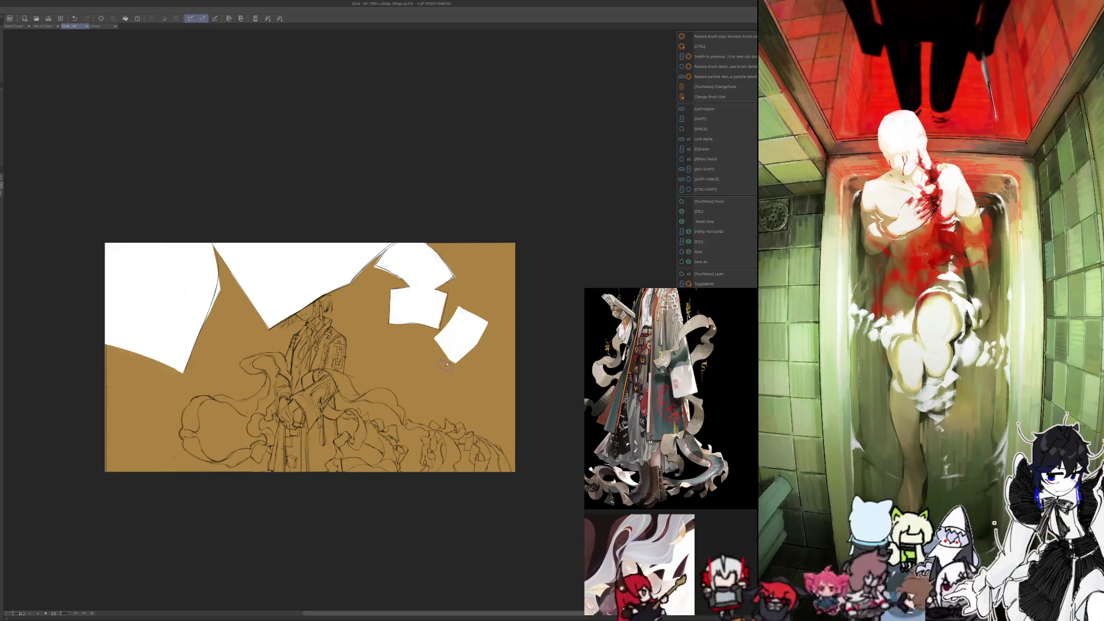
pyautogui.moveTo(446, 353)
pyautogui.mouseDown()
pyautogui.moveTo(447, 380)
pyautogui.moveTo(463, 349)
pyautogui.moveTo(451, 356)
pyautogui.mouseUp()
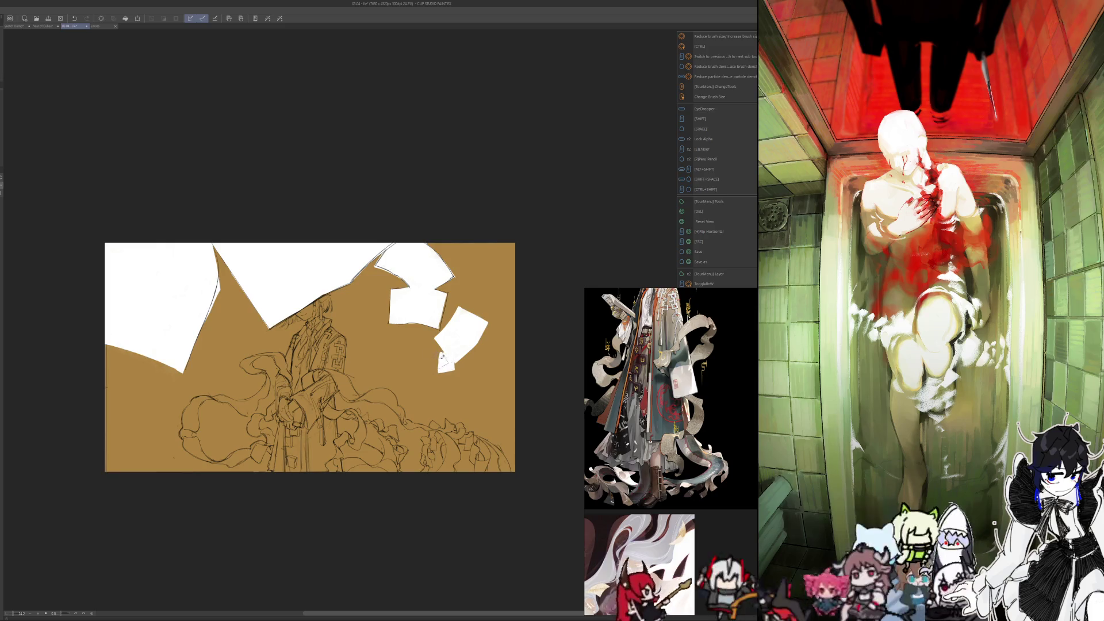
pyautogui.scroll(3, 448, 349)
pyautogui.press('Tab')
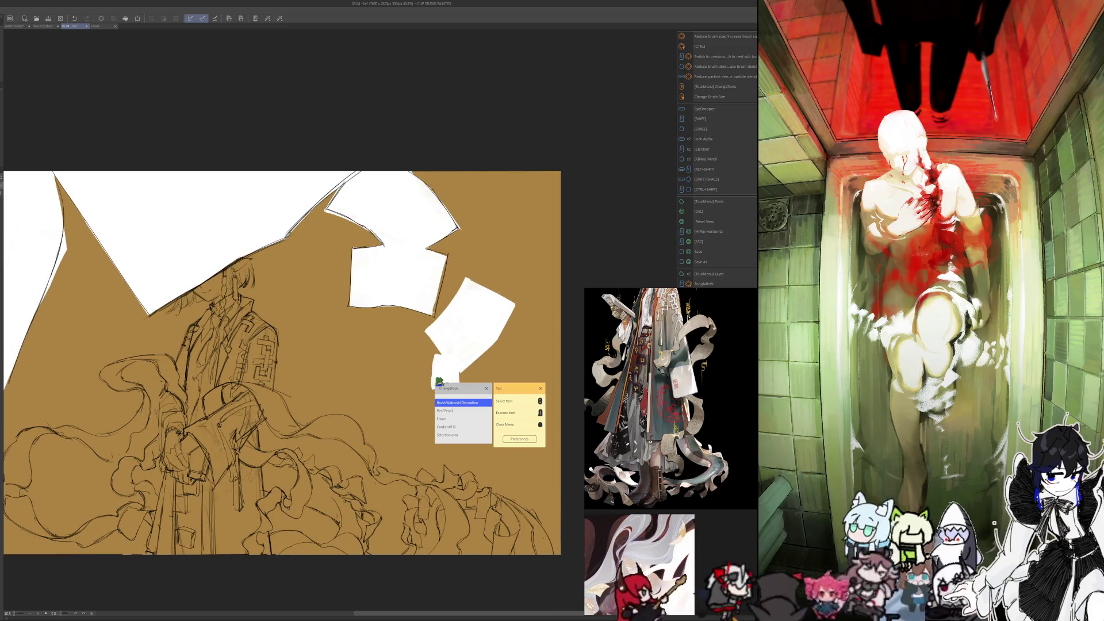
# Step: Extend the small white patch, resize the brush, fill it solid and trim its edges with background colour
pyautogui.press('Escape')
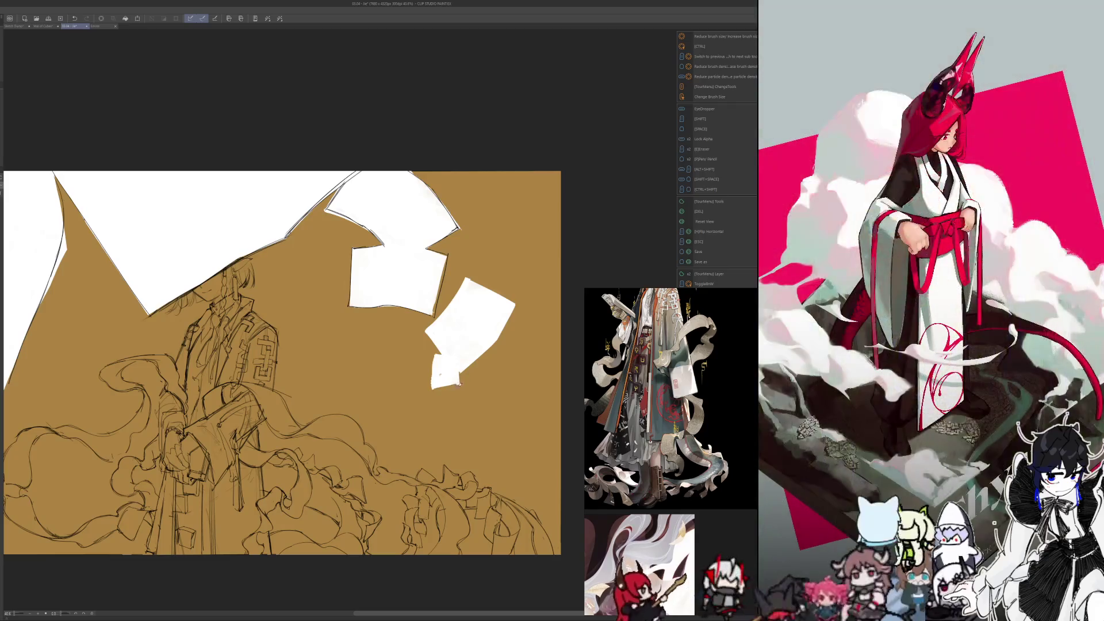
pyautogui.moveTo(433, 390); pyautogui.dragTo(461, 388)
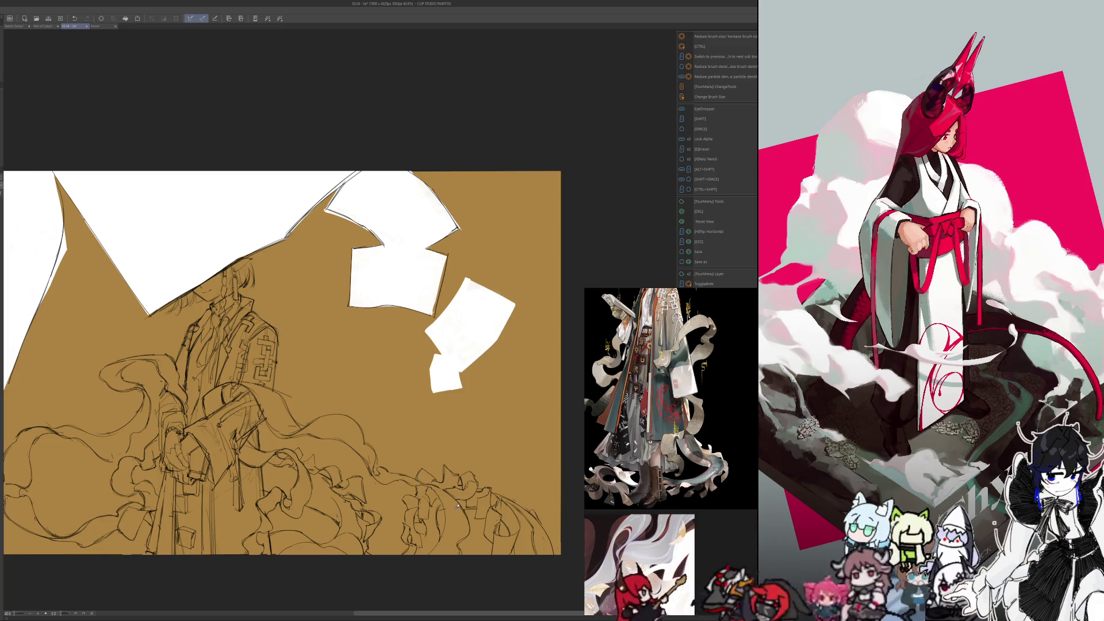
pyautogui.moveTo(451, 512); pyautogui.dragTo(475, 483)
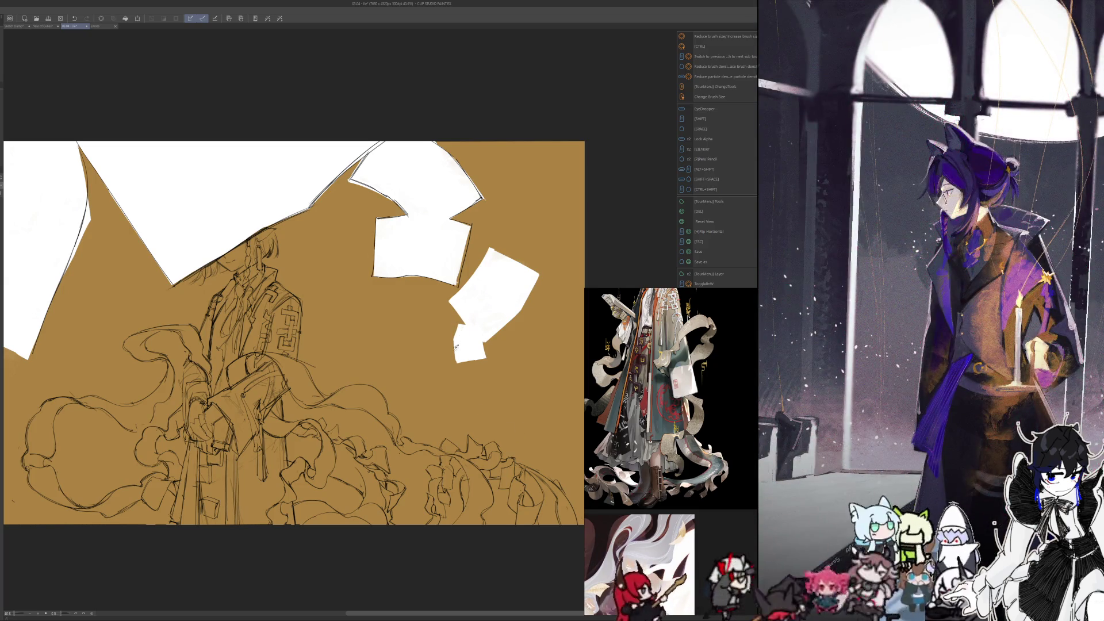
pyautogui.moveTo(445, 358); pyautogui.dragTo(419, 365)
pyautogui.click(427, 364)
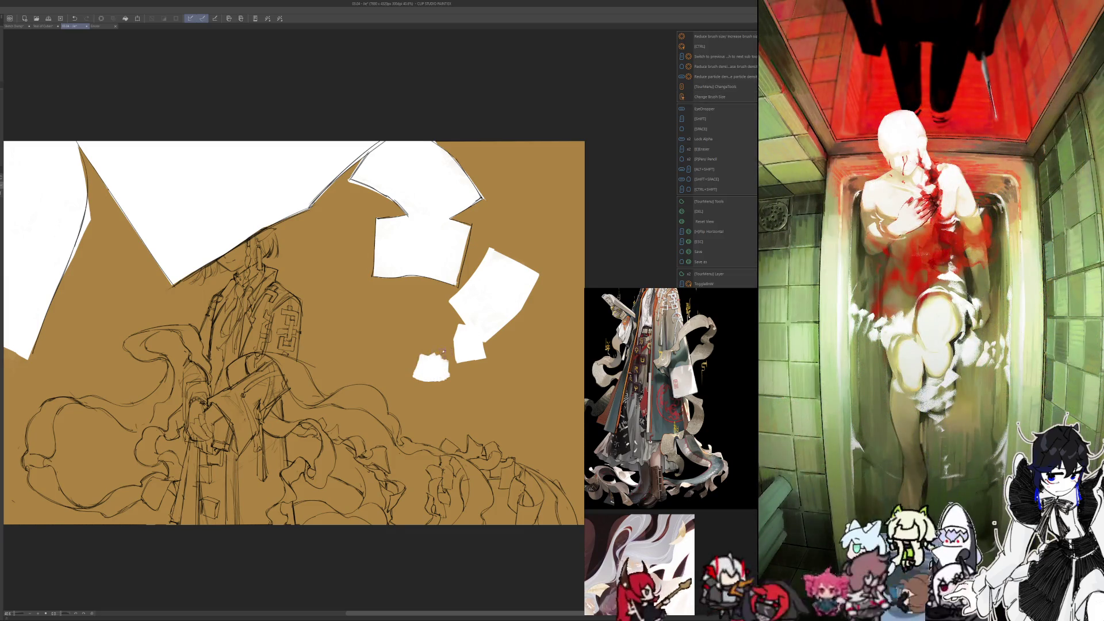
pyautogui.moveTo(420, 354)
pyautogui.mouseDown()
pyautogui.moveTo(441, 358)
pyautogui.moveTo(415, 381)
pyautogui.moveTo(447, 379)
pyautogui.moveTo(481, 350)
pyautogui.mouseUp()
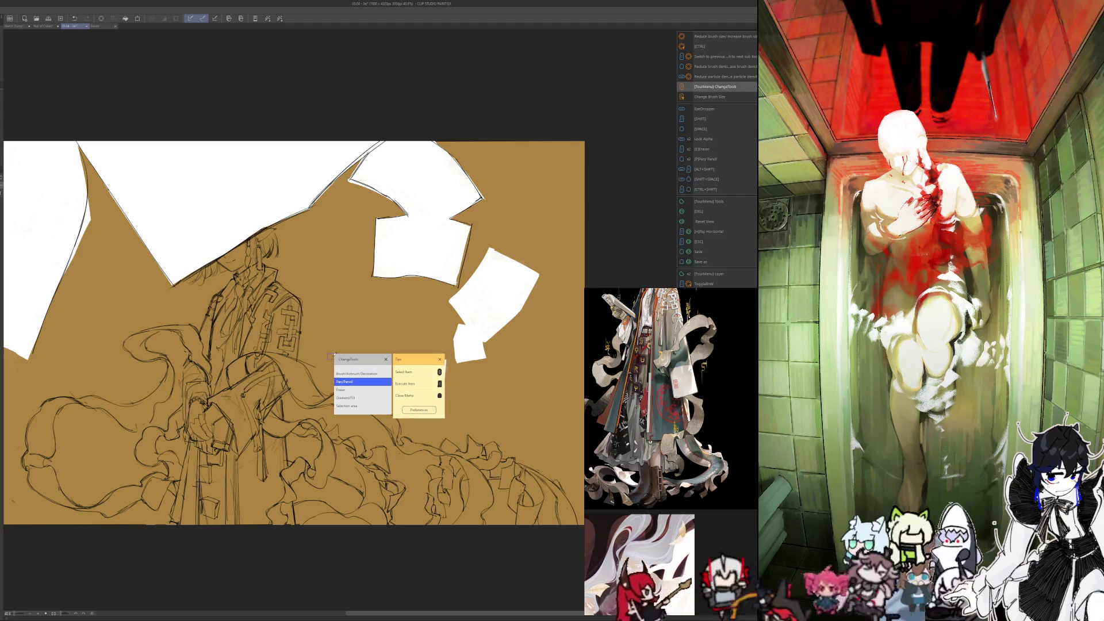
# Step: Reshape the small white patch's edges and outline the lower patch with dark pen marks
pyautogui.click(395, 406)
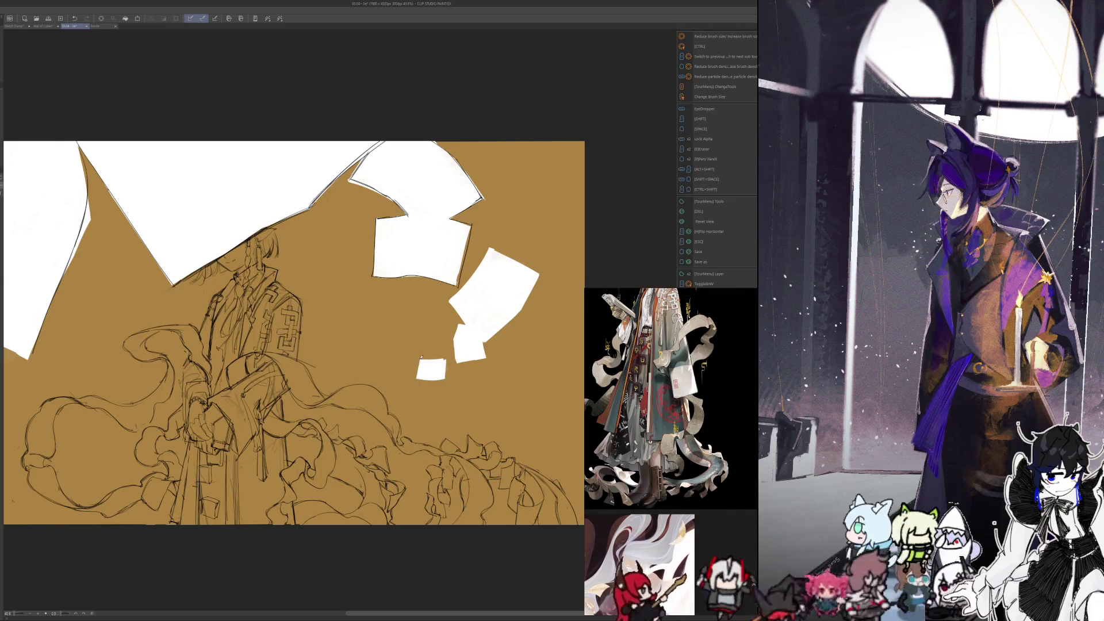
pyautogui.moveTo(421, 359)
pyautogui.mouseDown()
pyautogui.moveTo(418, 377)
pyautogui.moveTo(443, 380)
pyautogui.moveTo(440, 359)
pyautogui.mouseUp()
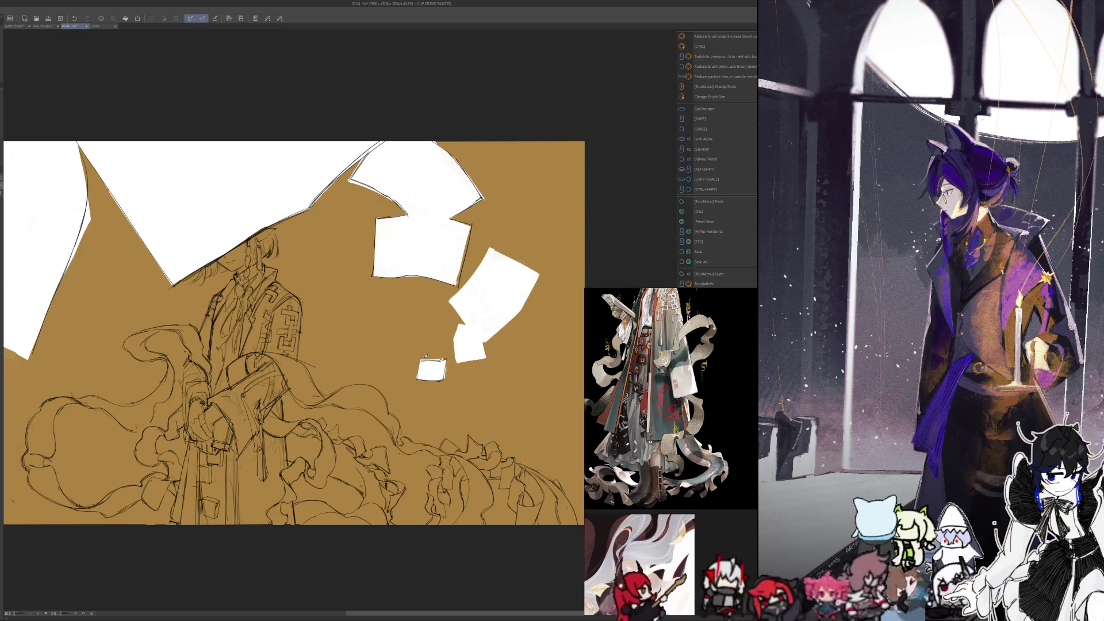
pyautogui.press('shift')
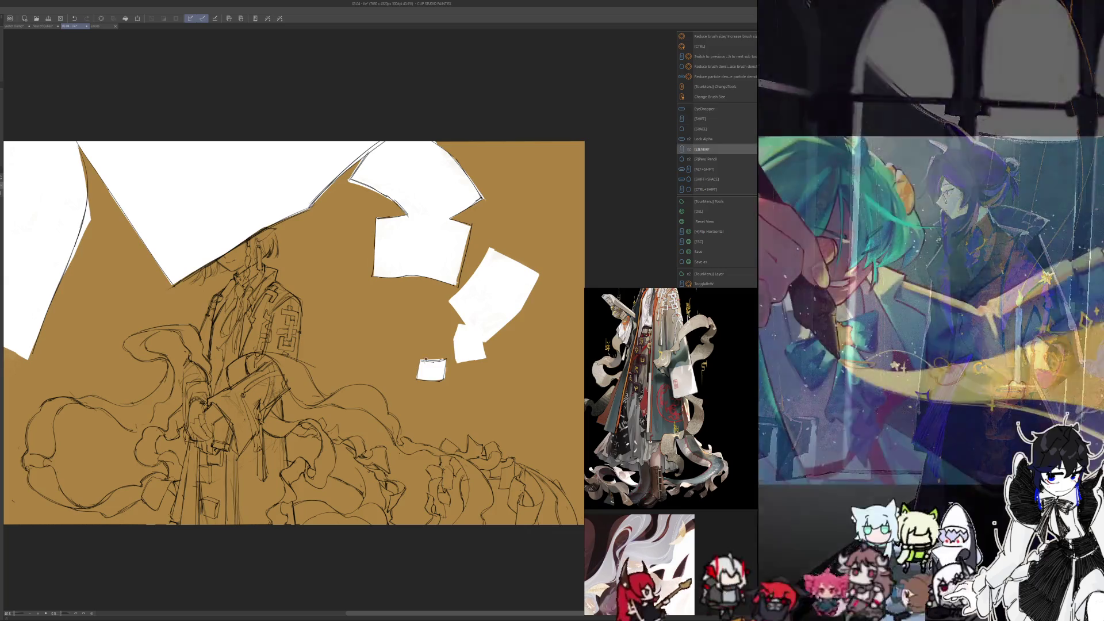
pyautogui.press('p')
pyautogui.moveTo(421, 358)
pyautogui.mouseDown()
pyautogui.moveTo(449, 360)
pyautogui.moveTo(447, 380)
pyautogui.mouseUp()
pyautogui.press('e')
pyautogui.press('p')
pyautogui.moveTo(454, 330)
pyautogui.mouseDown()
pyautogui.moveTo(459, 366)
pyautogui.moveTo(489, 356)
pyautogui.mouseUp()
pyautogui.press('e')
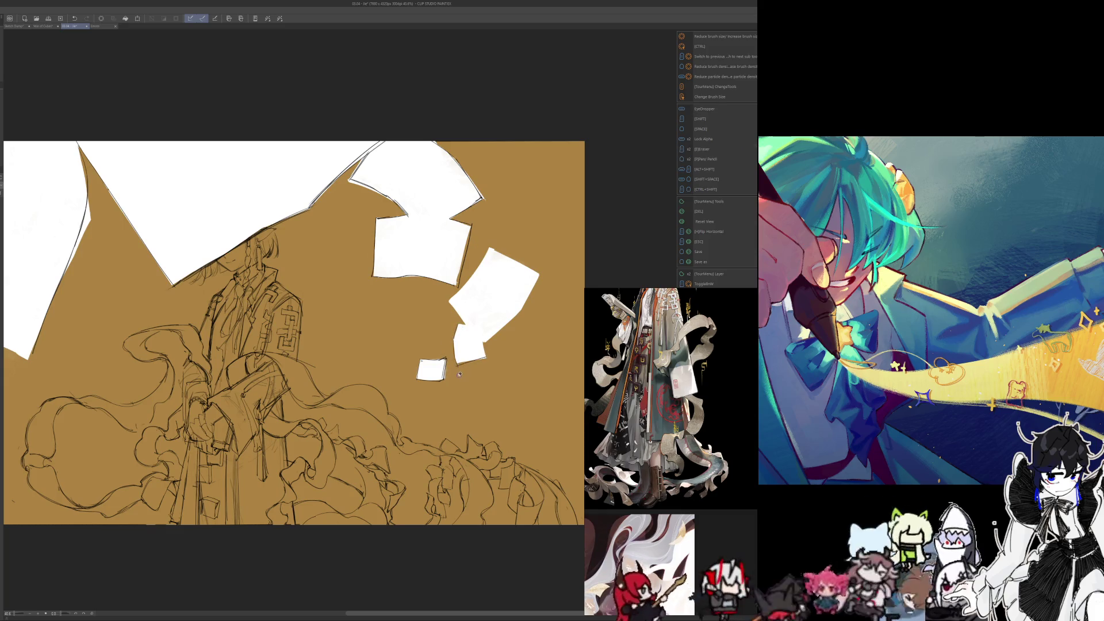
pyautogui.press('p')
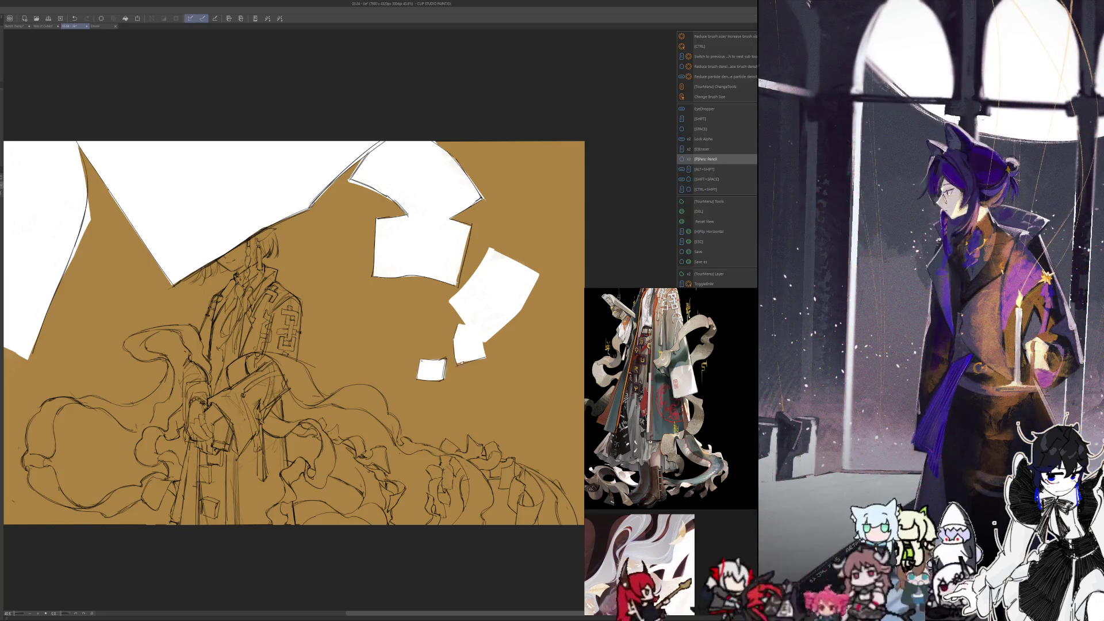
pyautogui.moveTo(481, 336)
pyautogui.mouseDown()
pyautogui.moveTo(487, 347)
pyautogui.moveTo(468, 326)
pyautogui.moveTo(501, 334)
pyautogui.moveTo(542, 270)
pyautogui.mouseUp()
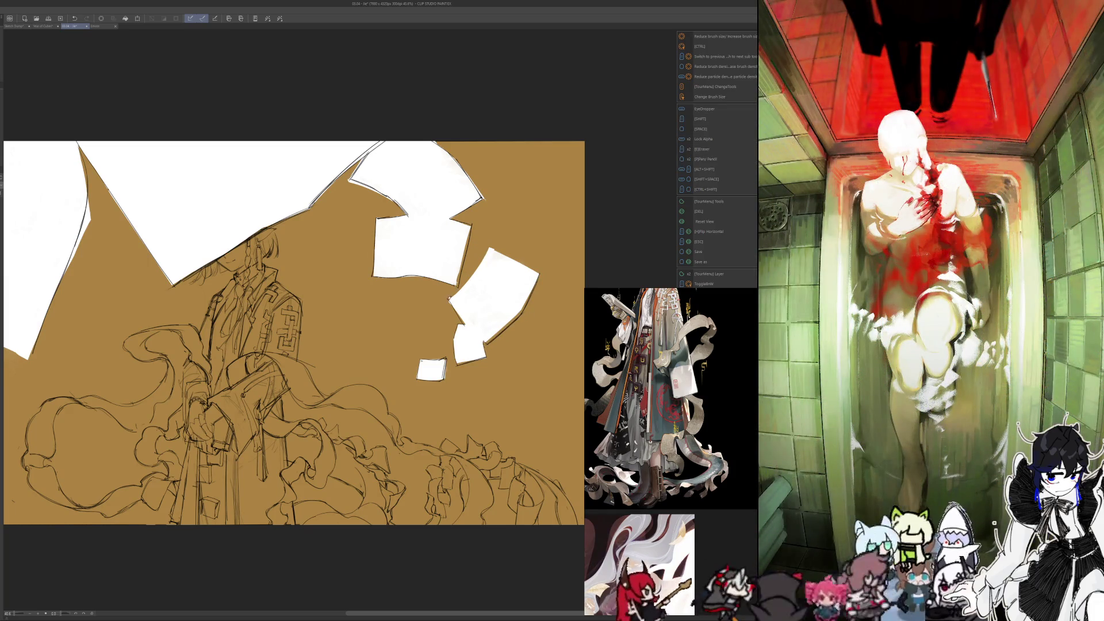
# Step: Outline the upper-right paper's left edge, flip the canvas, and ink the left paper's top edges
pyautogui.moveTo(450, 299); pyautogui.dragTo(489, 251)
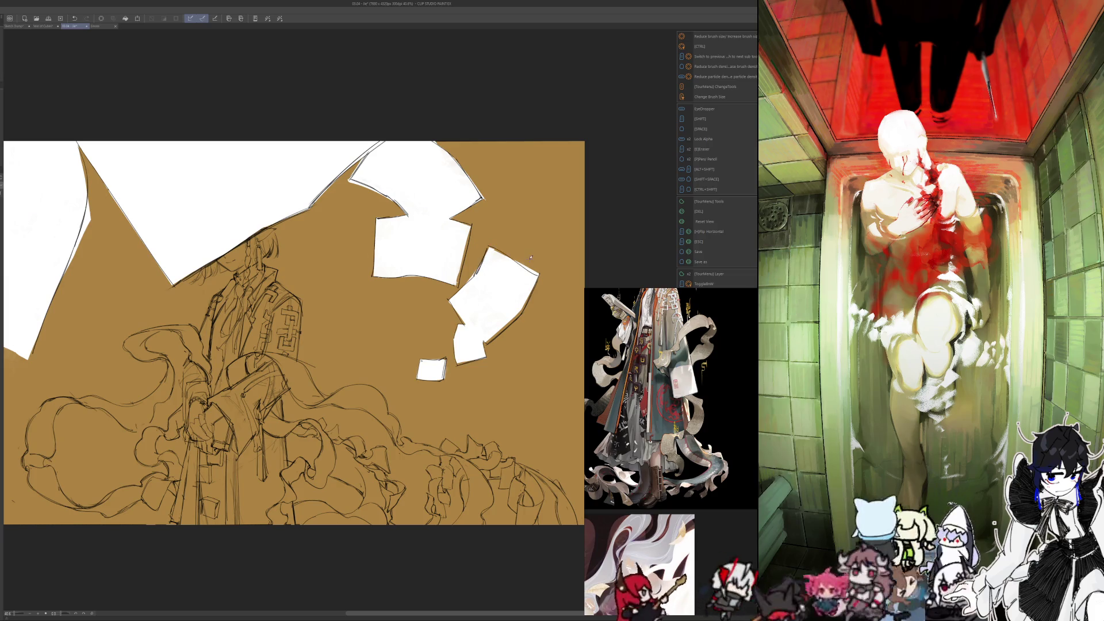
pyautogui.press('h')
pyautogui.moveTo(276, 247); pyautogui.dragTo(227, 274)
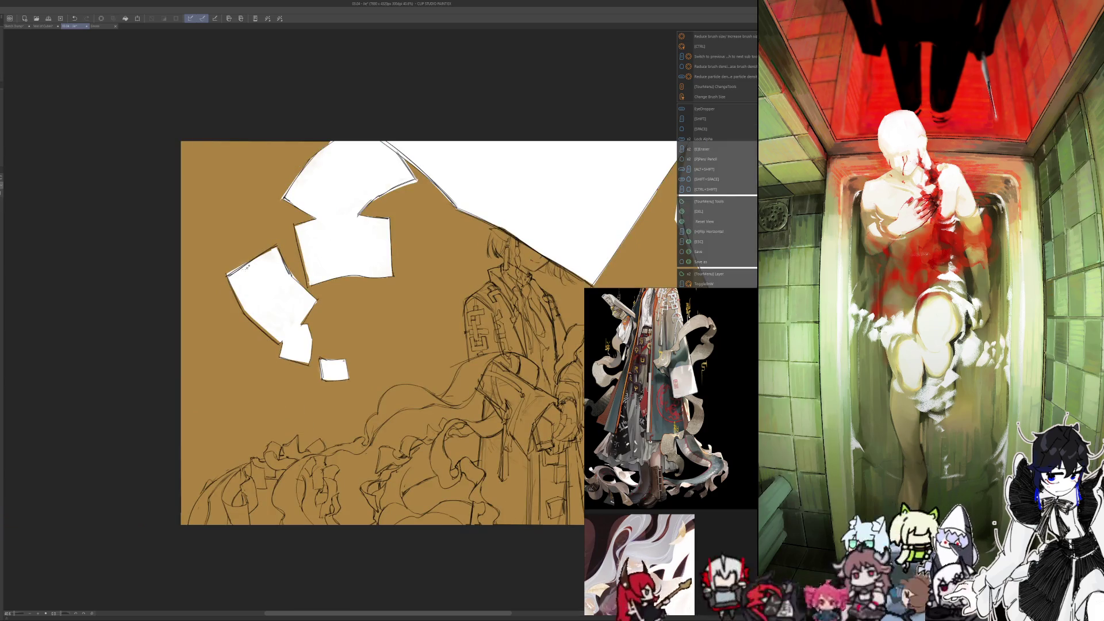
pyautogui.moveTo(278, 241); pyautogui.dragTo(293, 279)
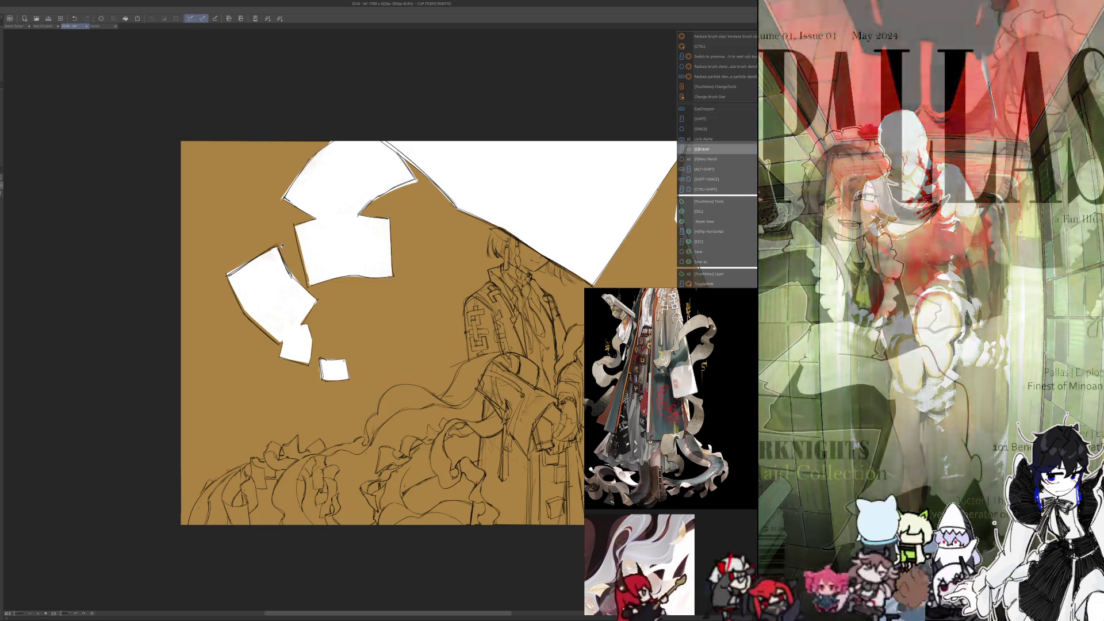
pyautogui.press('space')
pyautogui.press('shift')
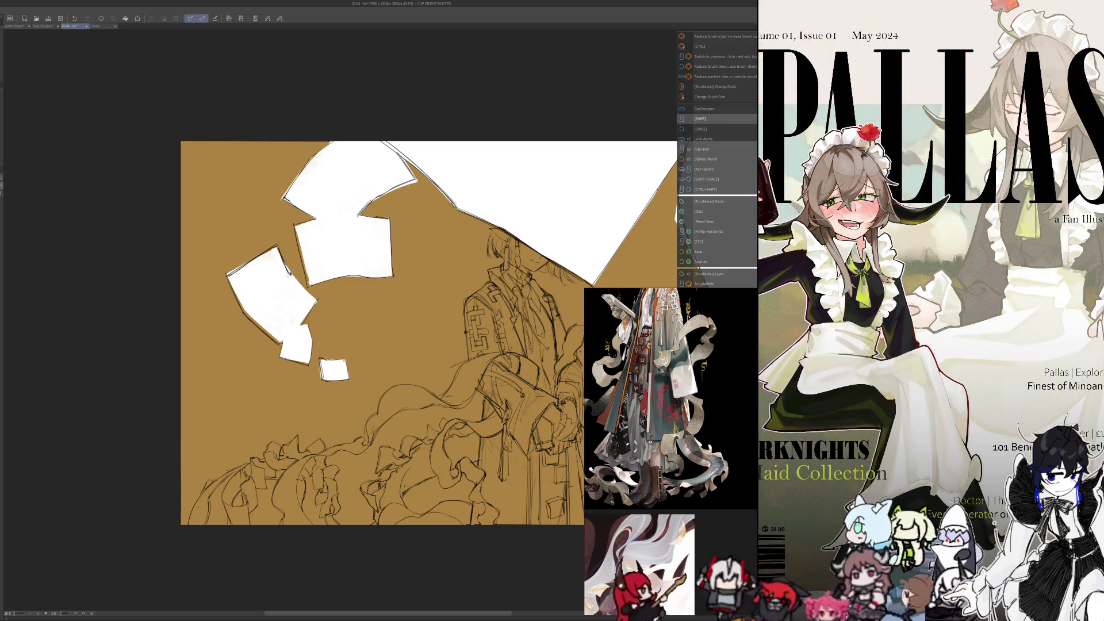
pyautogui.press('e')
pyautogui.press('space')
pyautogui.press('p')
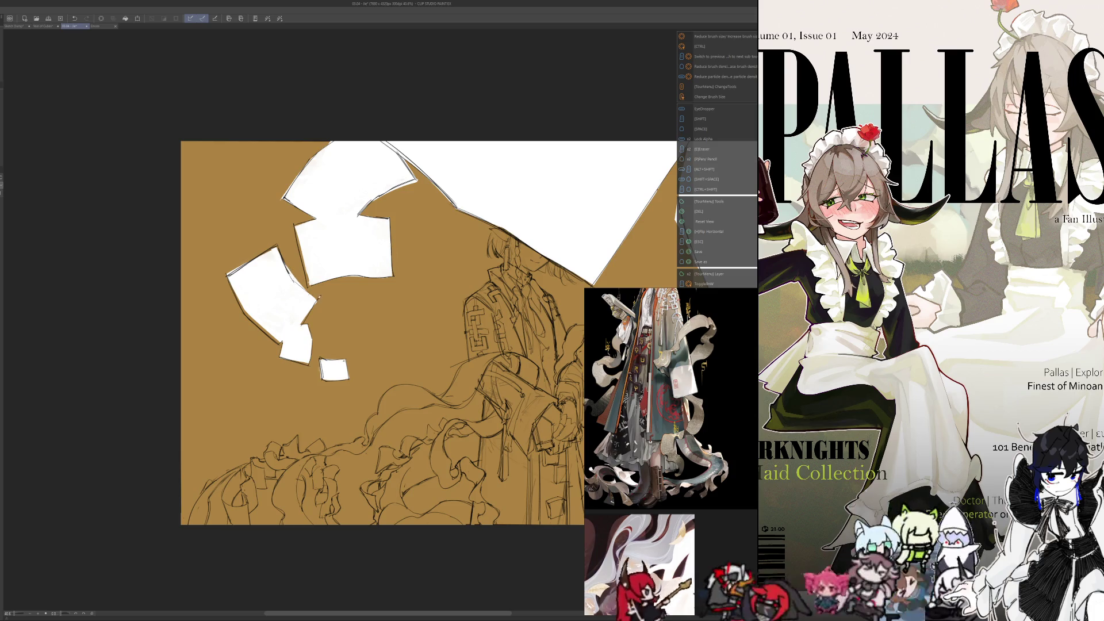
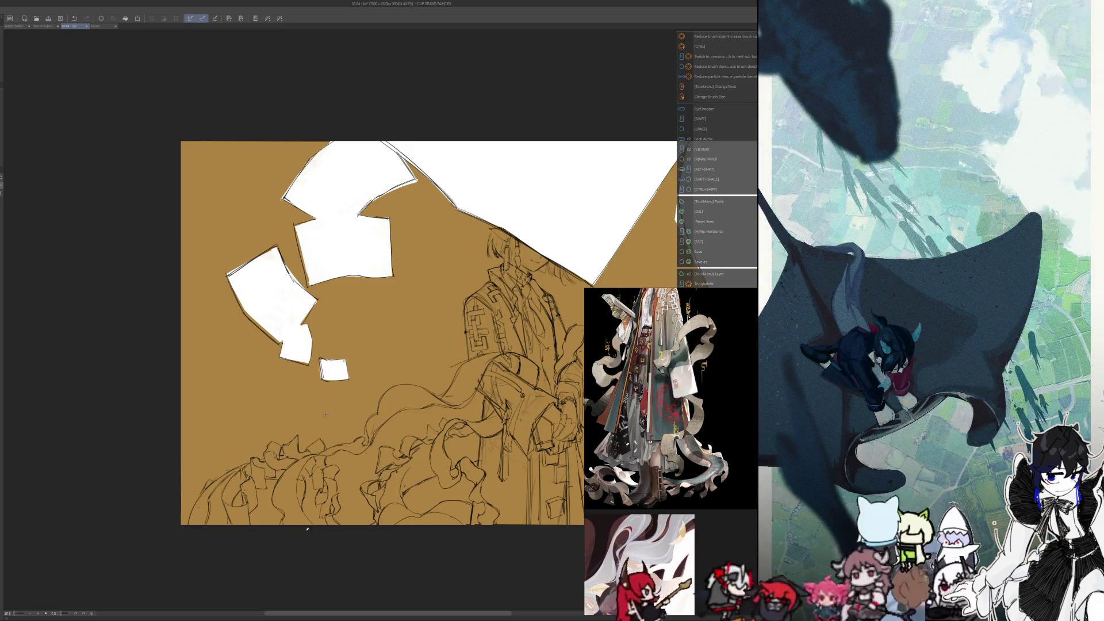
# Step: Mirror the canvas view, fit it back to the window, and recheck the cropped edges
pyautogui.scroll(-5, 296, 450)
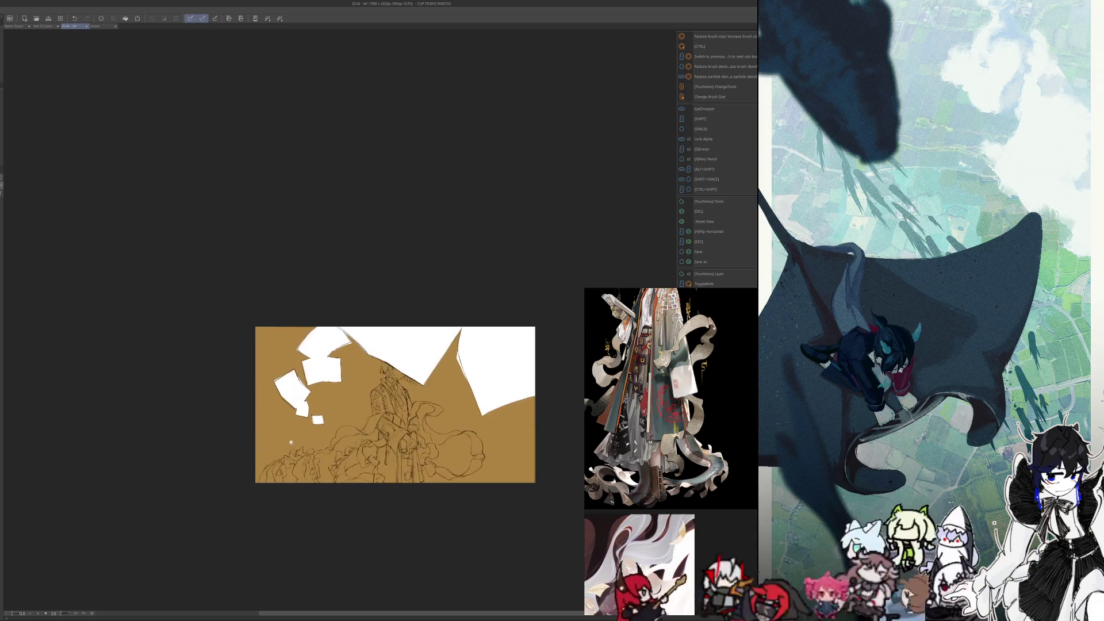
pyautogui.press('h')
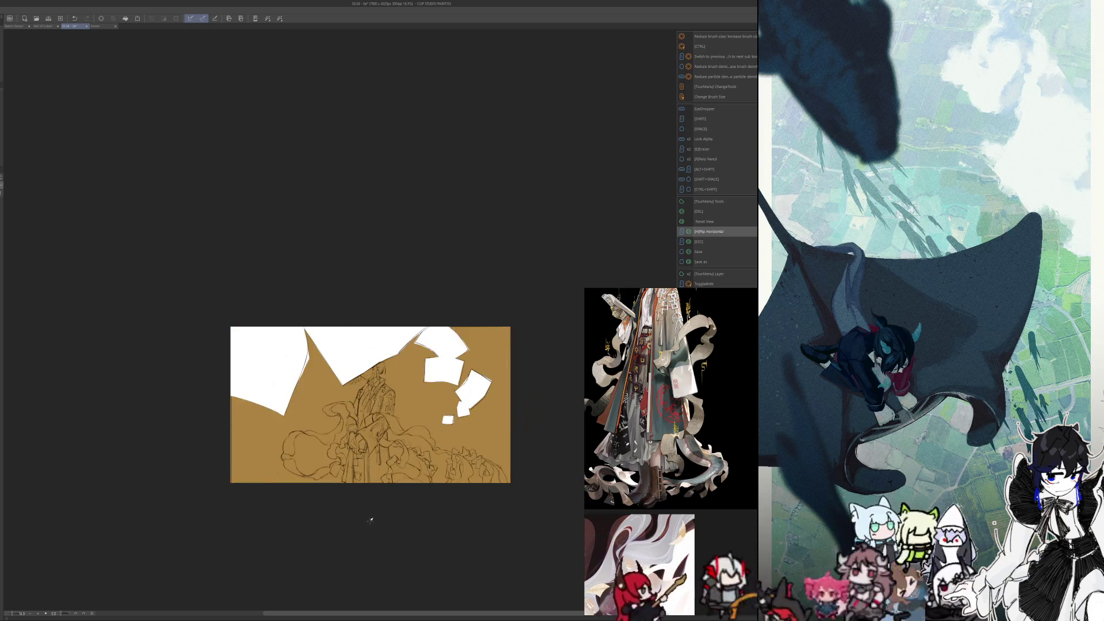
pyautogui.hotkey('ctrl', '0')
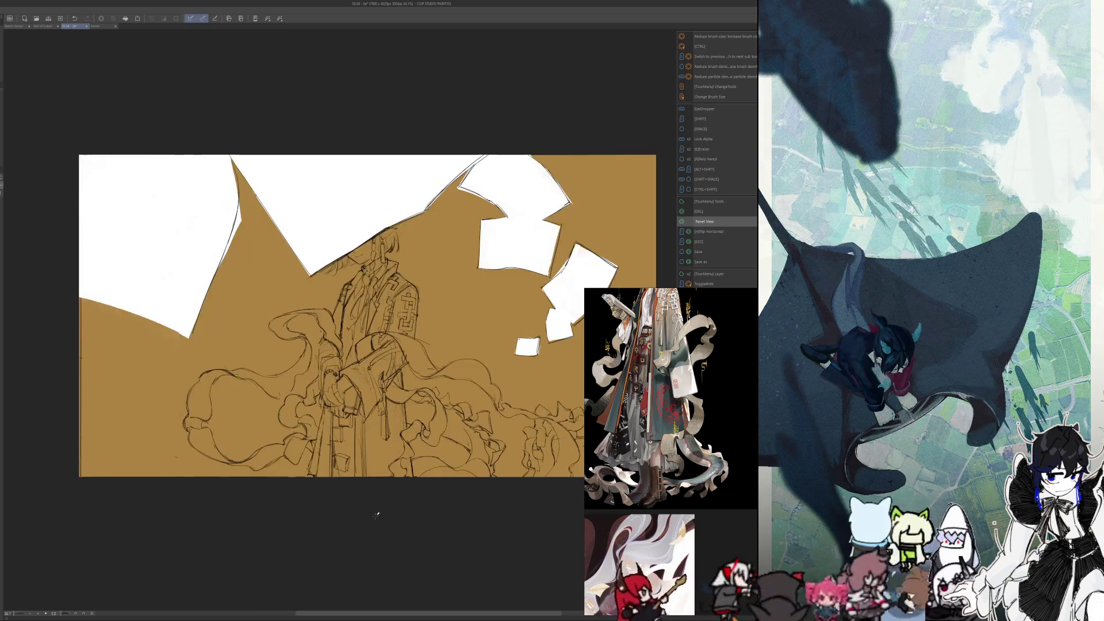
pyautogui.scroll(-5, 377, 512)
pyautogui.scroll(1, 385, 520)
pyautogui.moveTo(409, 538); pyautogui.dragTo(377, 499)
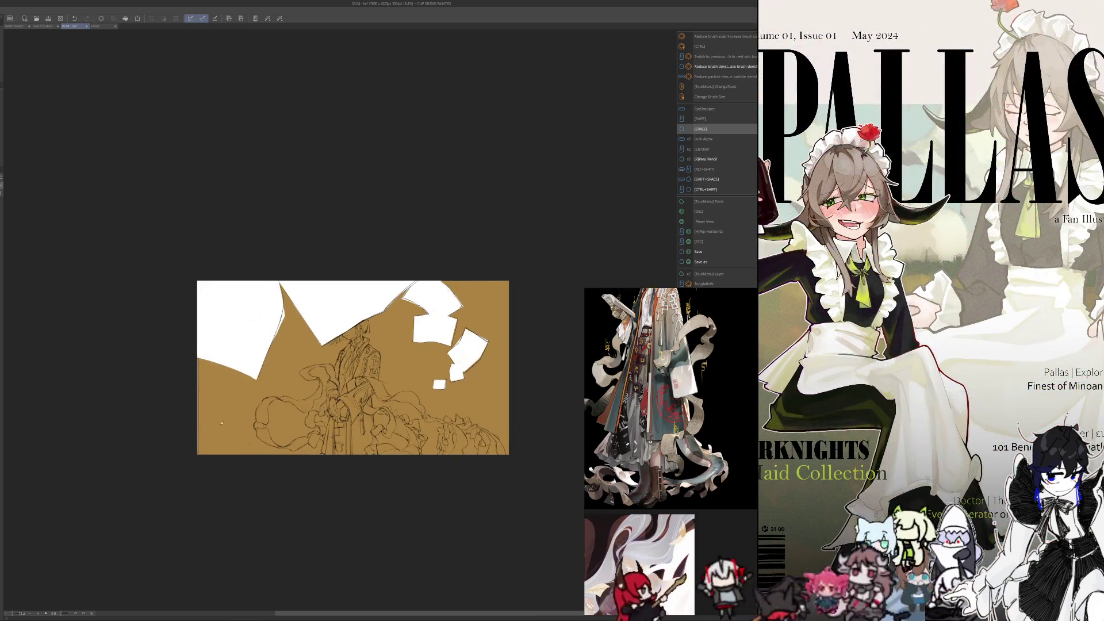
pyautogui.hotkey('ctrl', 'z')
pyautogui.hotkey('ctrl', 'y')
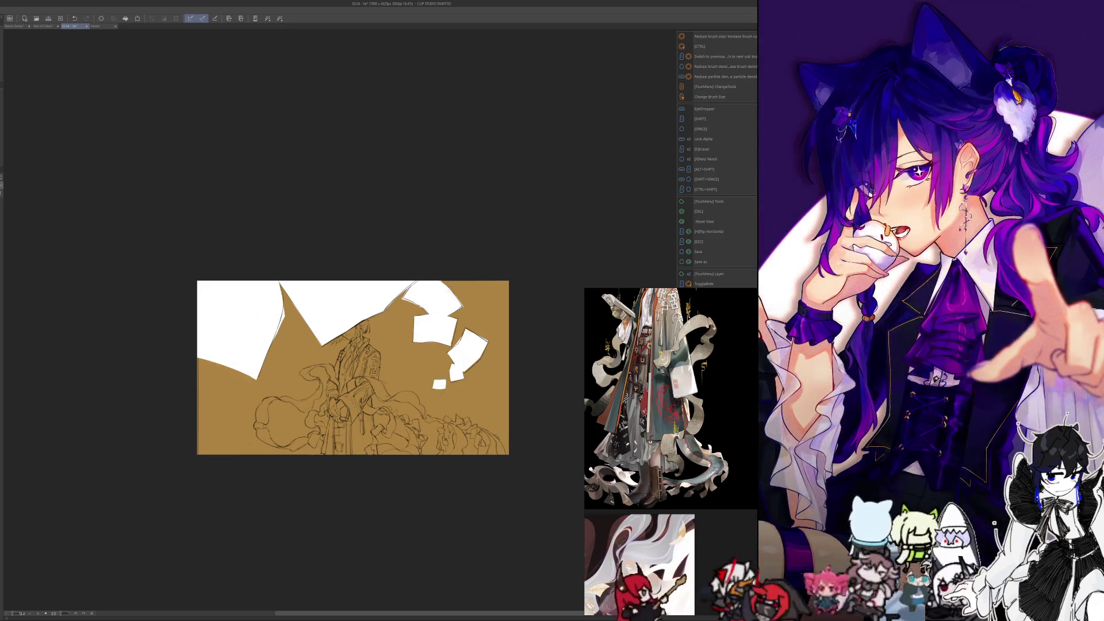
# Step: Paint ochre over the small white fleck among the paper scraps, then return to the pen
pyautogui.moveTo(434, 382); pyautogui.dragTo(443, 385)
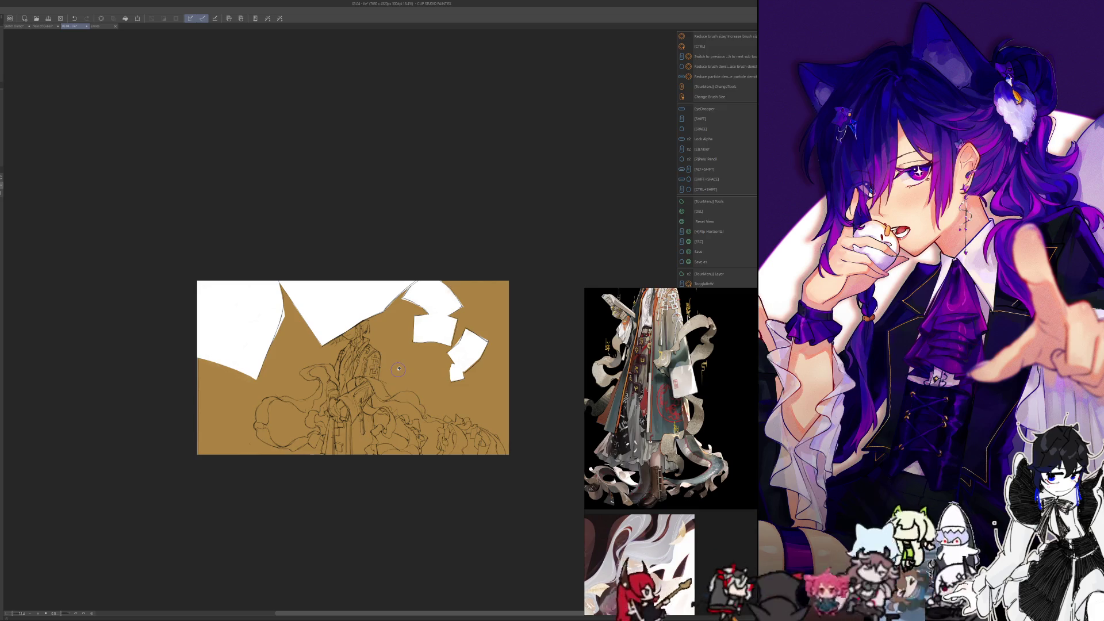
pyautogui.press('F13')
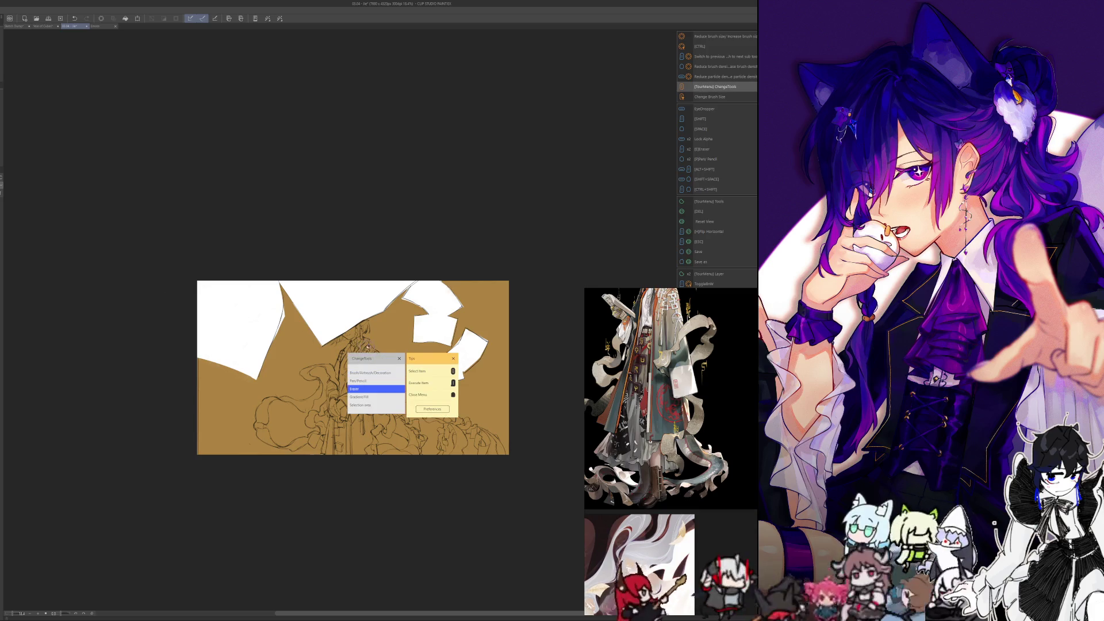
pyautogui.press('Up')
pyautogui.press('Return')
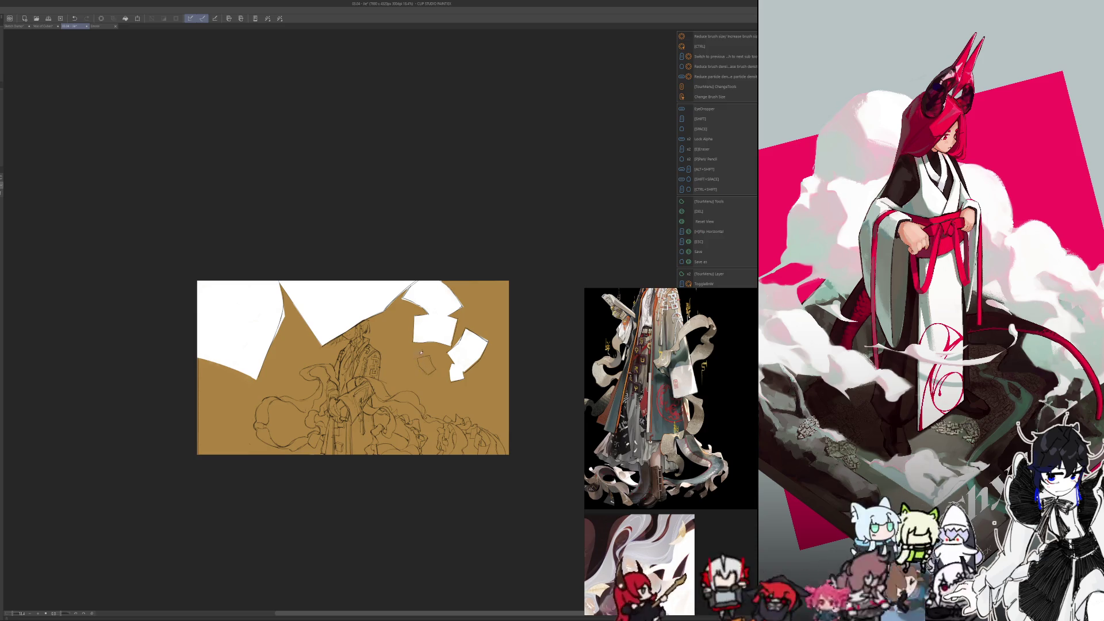
pyautogui.press('e')
pyautogui.press('p')
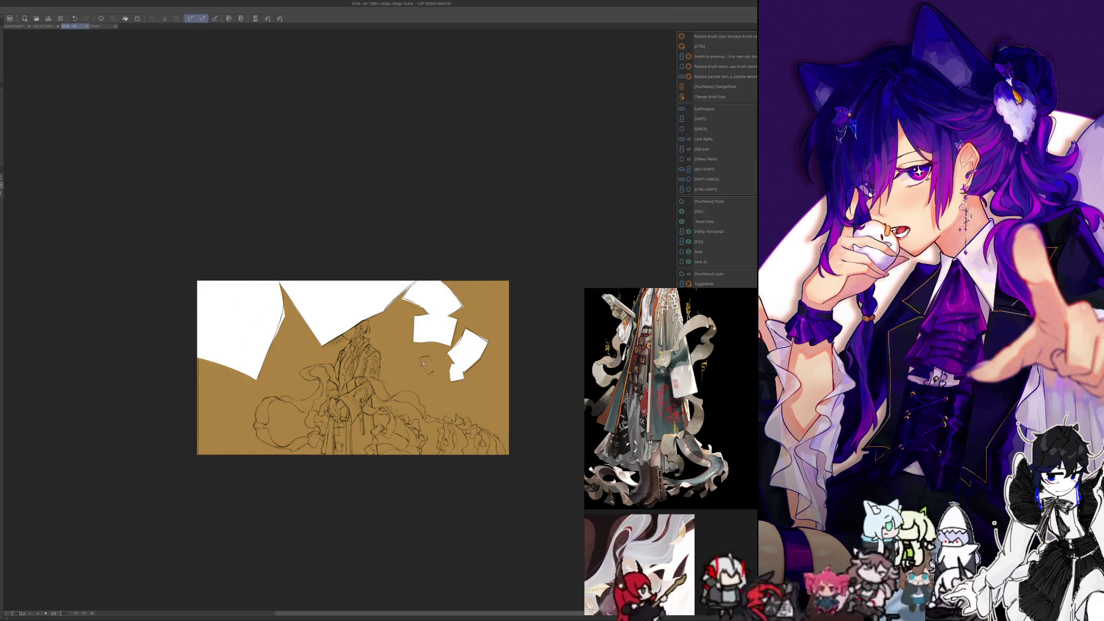
# Step: Zoom in on the ochre space and sketch the small paper scrap, resizing the eraser as needed
pyautogui.scroll(1, 426, 347)
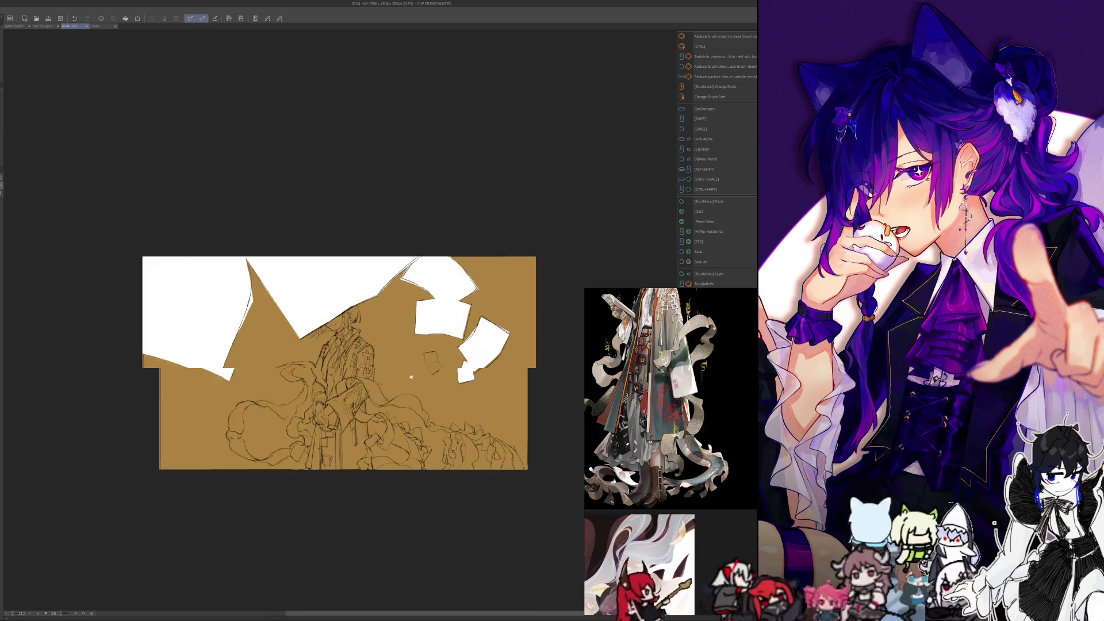
pyautogui.scroll(1, 425, 348)
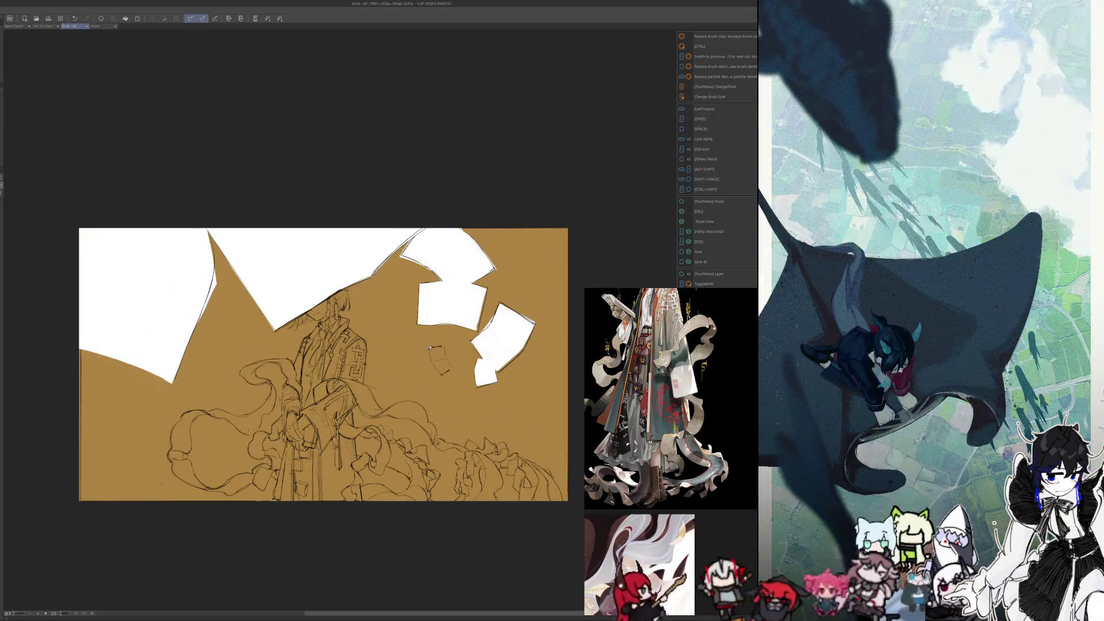
pyautogui.press('e')
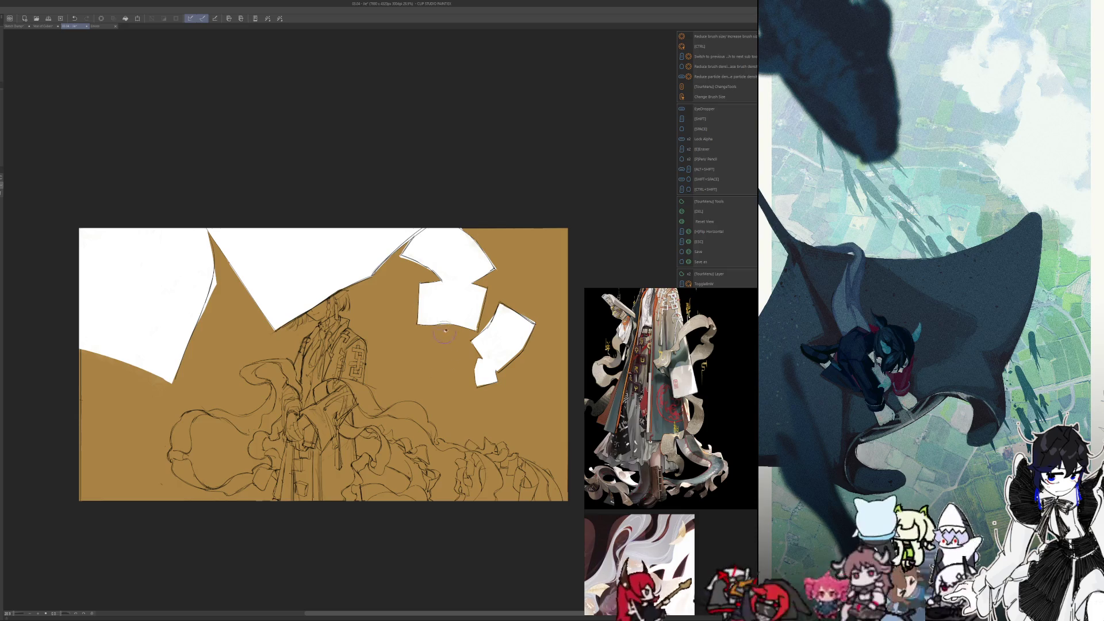
pyautogui.press('p')
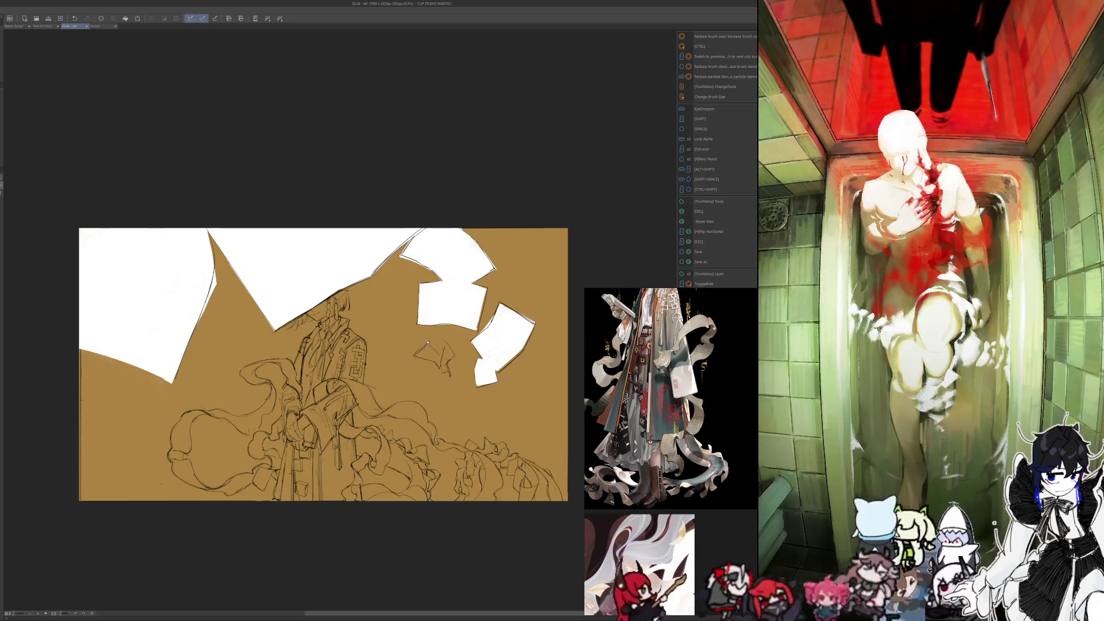
pyautogui.press('e')
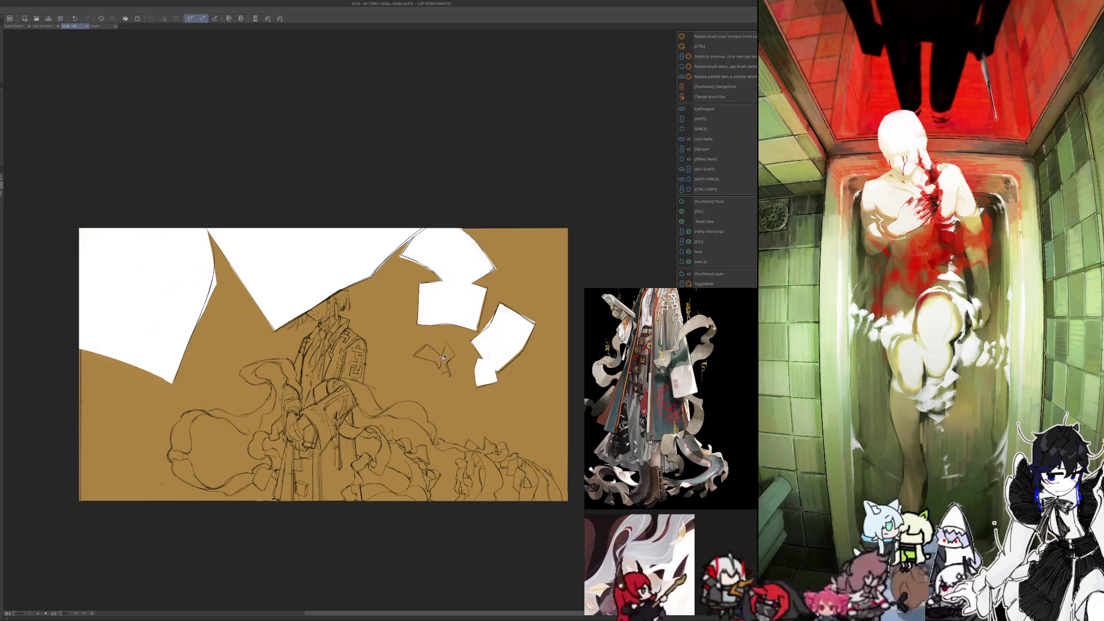
pyautogui.press('p')
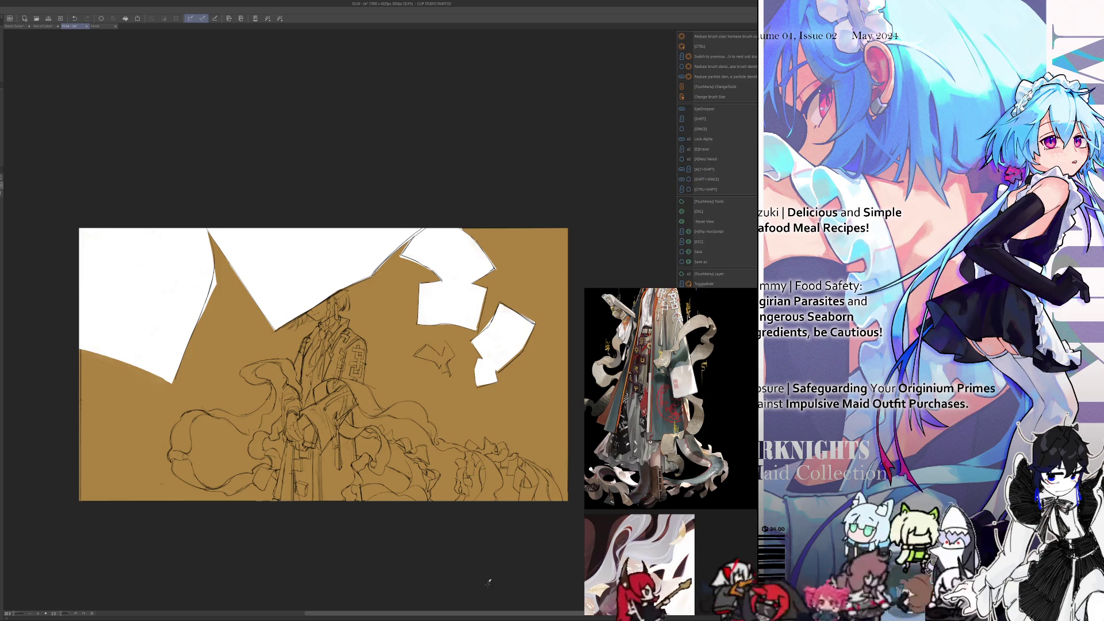
# Step: Frame the view on the small paper scrap, undo the faint stroke there, and zoom in
pyautogui.moveTo(538, 397); pyautogui.dragTo(537, 470)
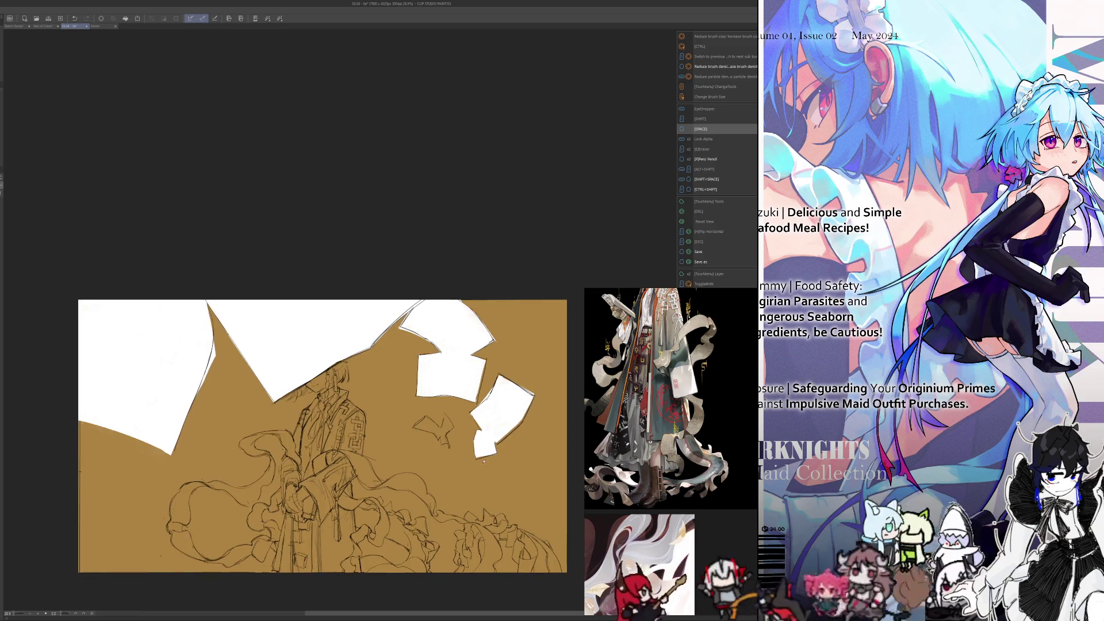
pyautogui.scroll(-2, 421, 396)
pyautogui.scroll(3, 421, 396)
pyautogui.scroll(1, 423, 395)
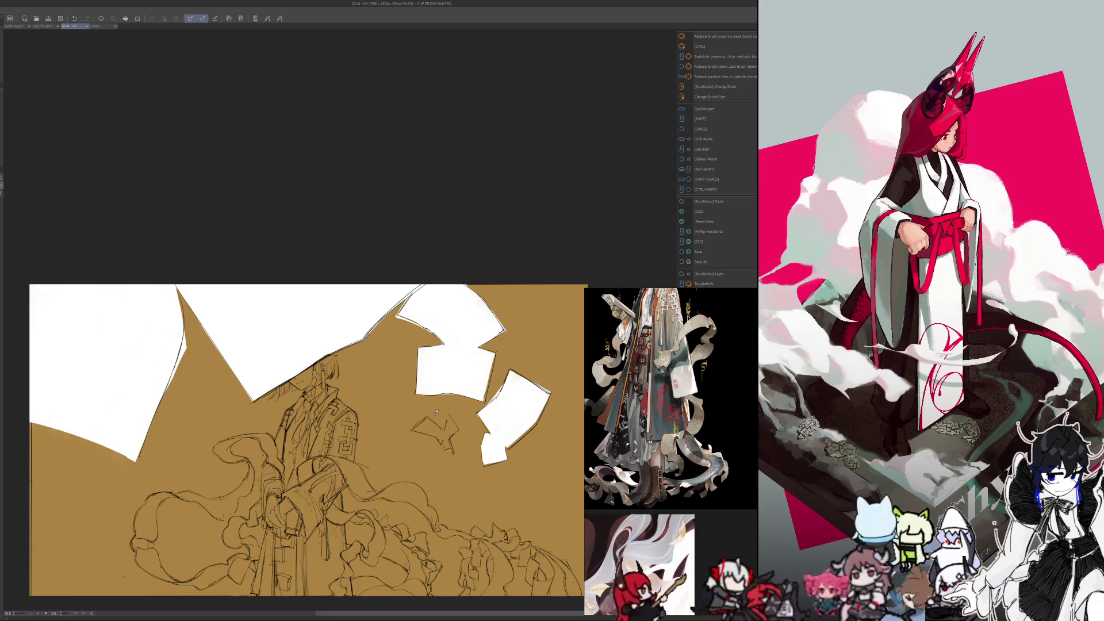
pyautogui.scroll(-2, 437, 411)
pyautogui.scroll(-1, 431, 399)
pyautogui.scroll(-1, 426, 390)
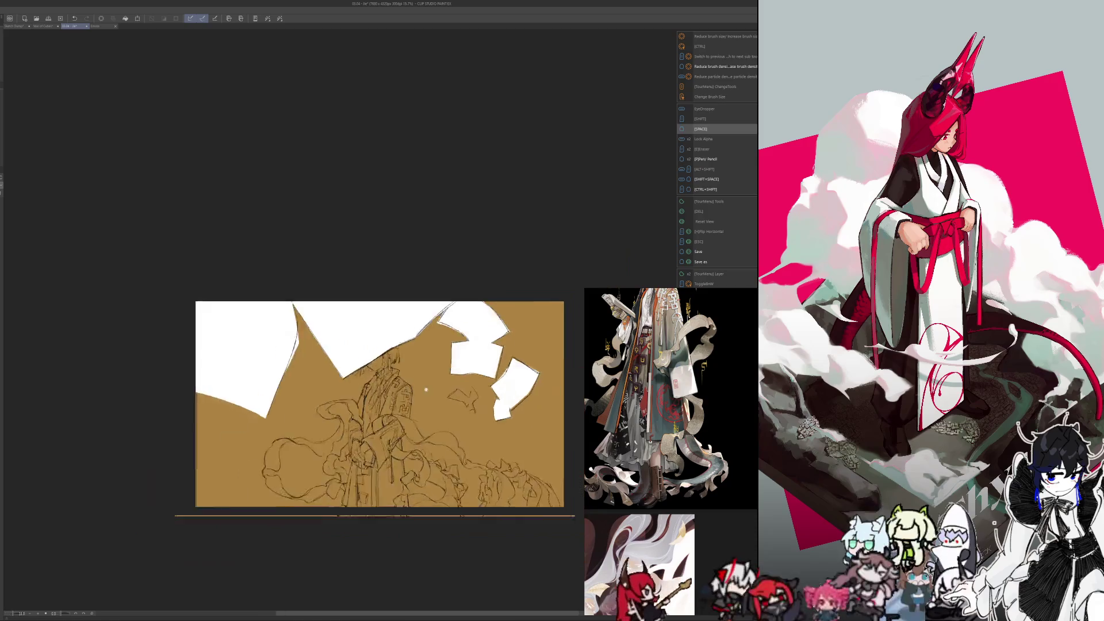
pyautogui.scroll(2, 426, 389)
pyautogui.moveTo(460, 503); pyautogui.dragTo(467, 491)
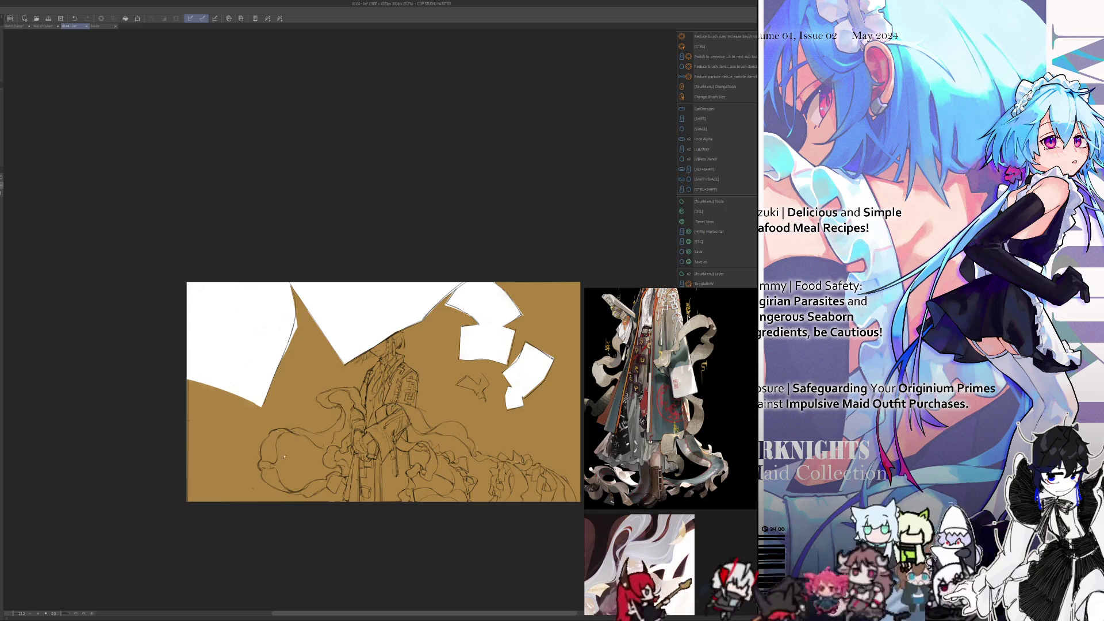
pyautogui.moveTo(533, 489); pyautogui.dragTo(515, 494)
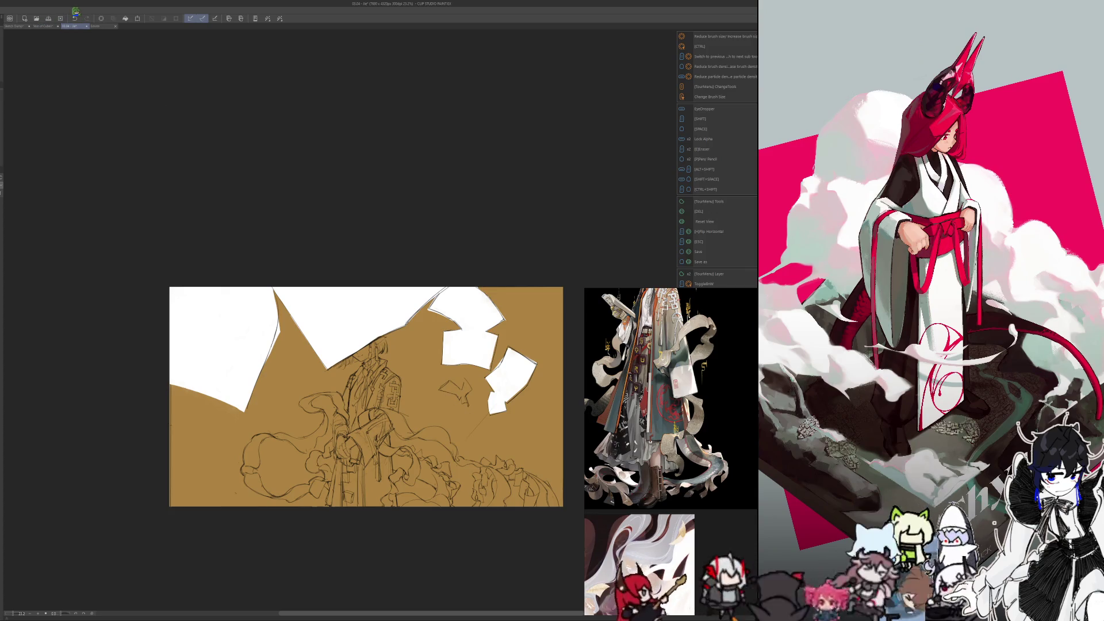
pyautogui.hotkey('ctrl', 'z')
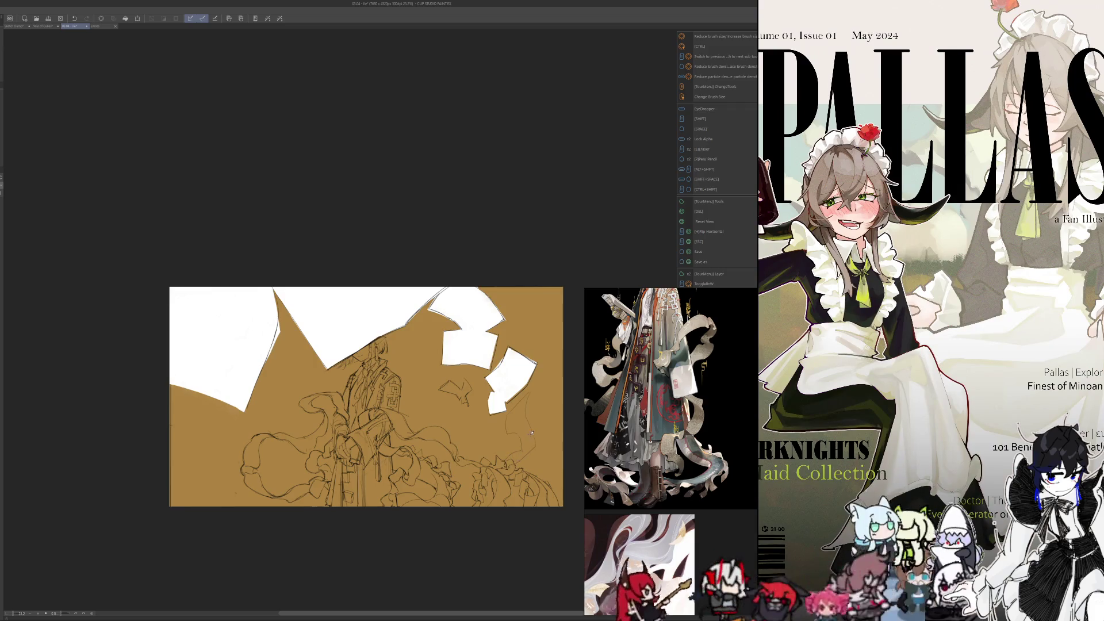
pyautogui.scroll(3, 510, 450)
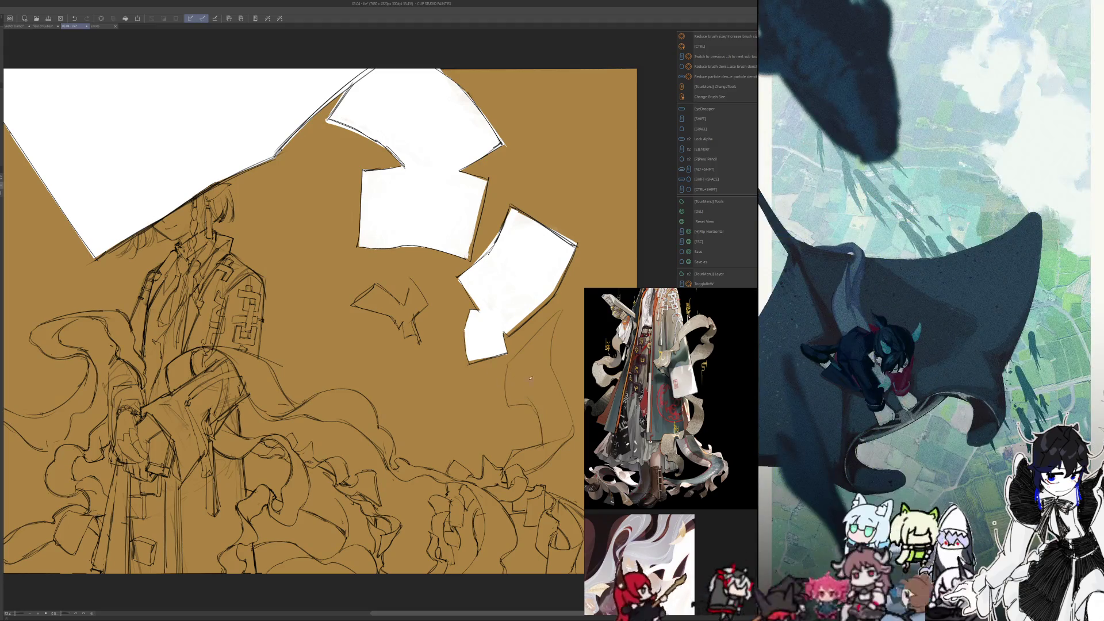
# Step: In the mirrored view, sketch and rework ribbon lines below the leftmost white paper
pyautogui.press('h')
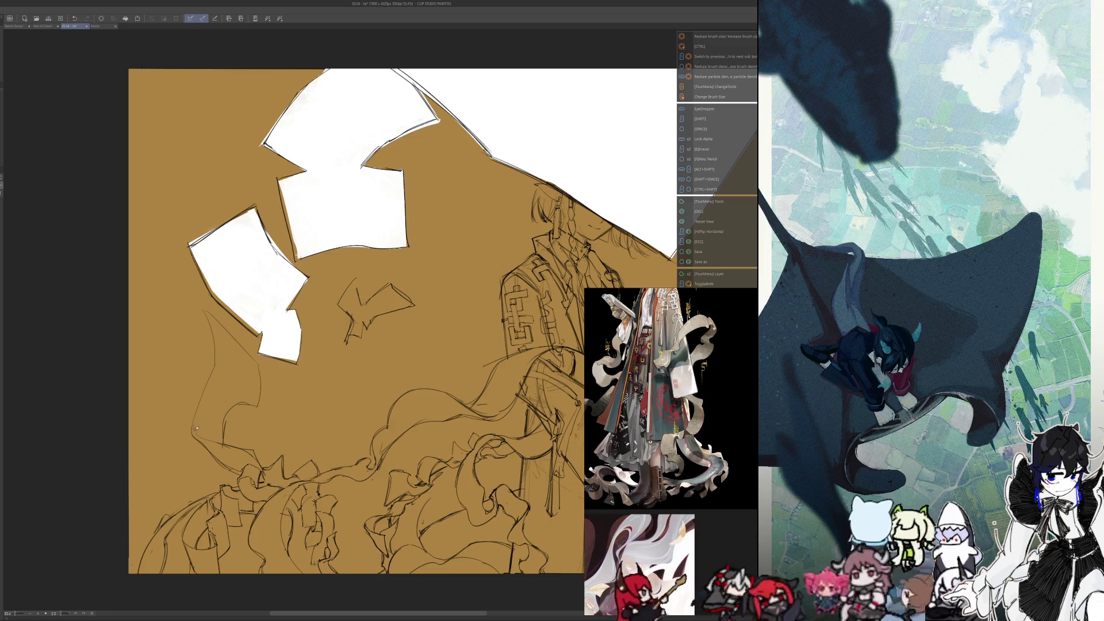
pyautogui.press('e')
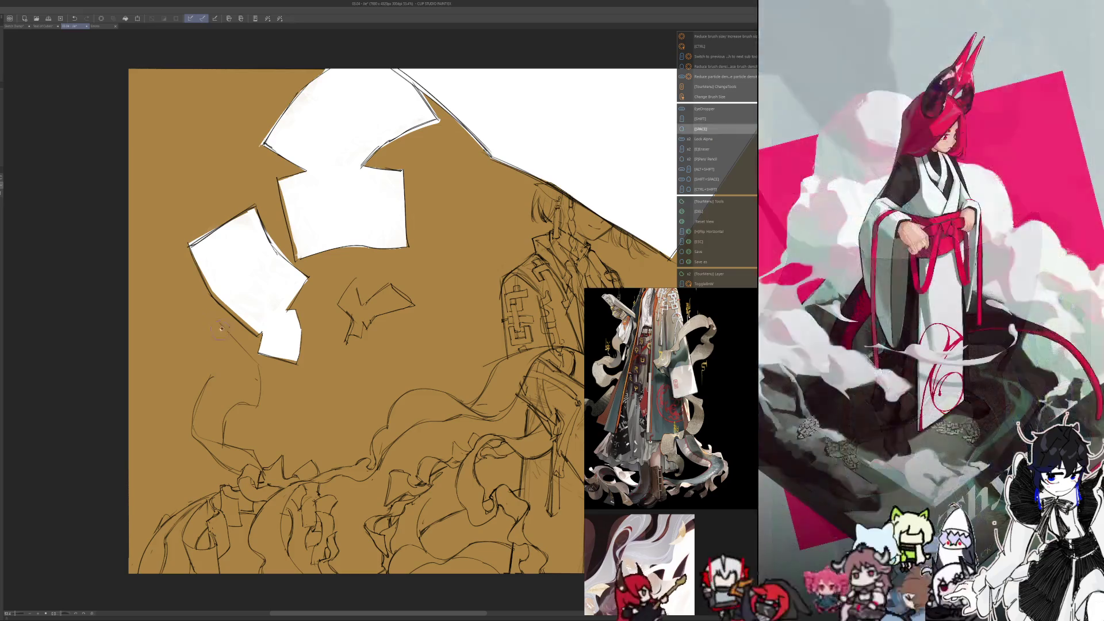
pyautogui.moveTo(218, 321); pyautogui.dragTo(228, 371)
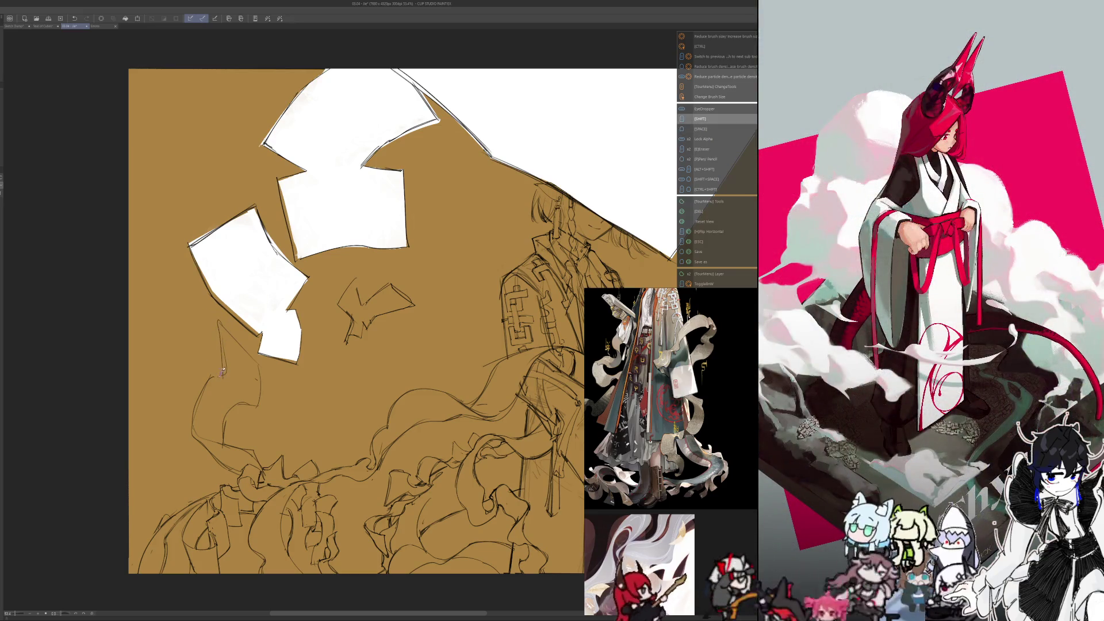
pyautogui.moveTo(213, 323); pyautogui.dragTo(226, 377)
pyautogui.press('e')
pyautogui.press('p')
pyautogui.moveTo(219, 320); pyautogui.dragTo(229, 373)
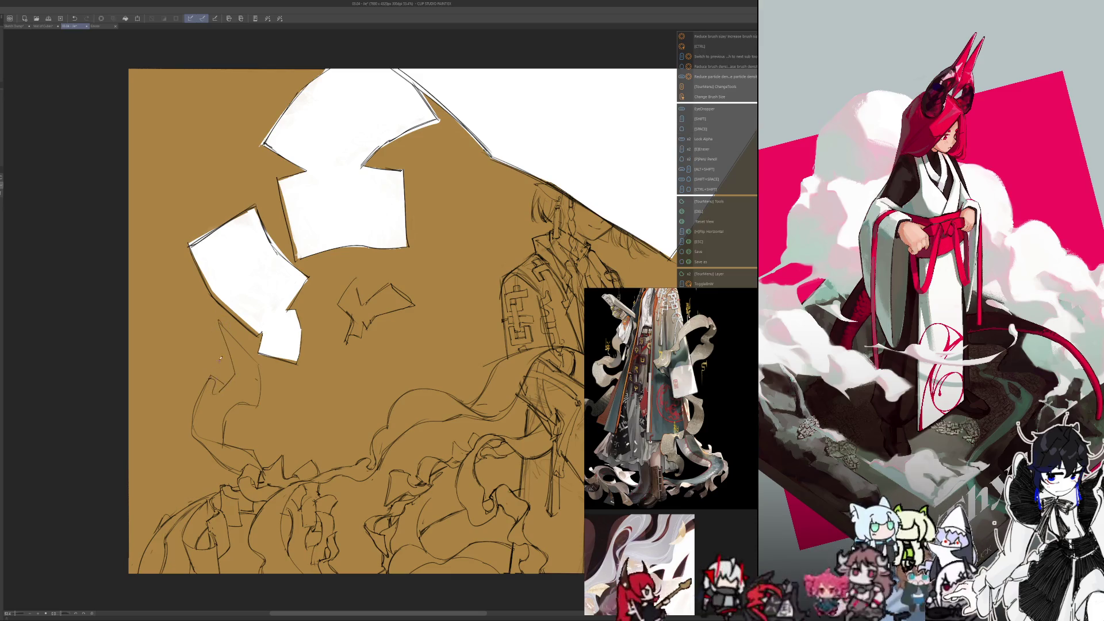
pyautogui.press('p')
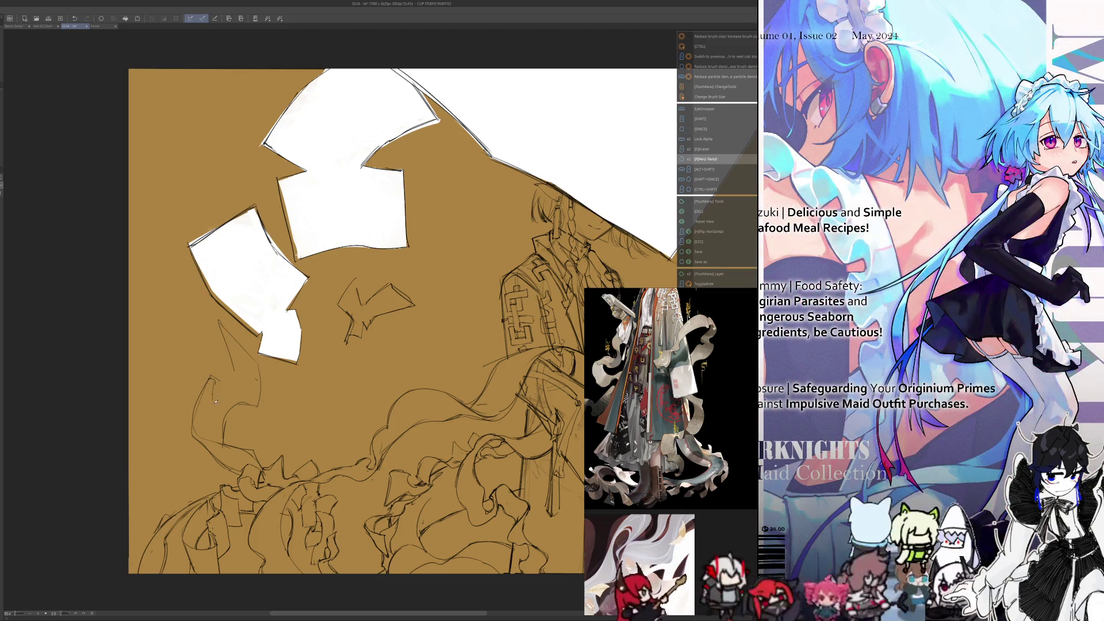
pyautogui.moveTo(216, 401)
pyautogui.mouseDown()
pyautogui.moveTo(241, 366)
pyautogui.moveTo(218, 402)
pyautogui.moveTo(226, 332)
pyautogui.mouseUp()
pyautogui.press('e')
pyautogui.press('p')
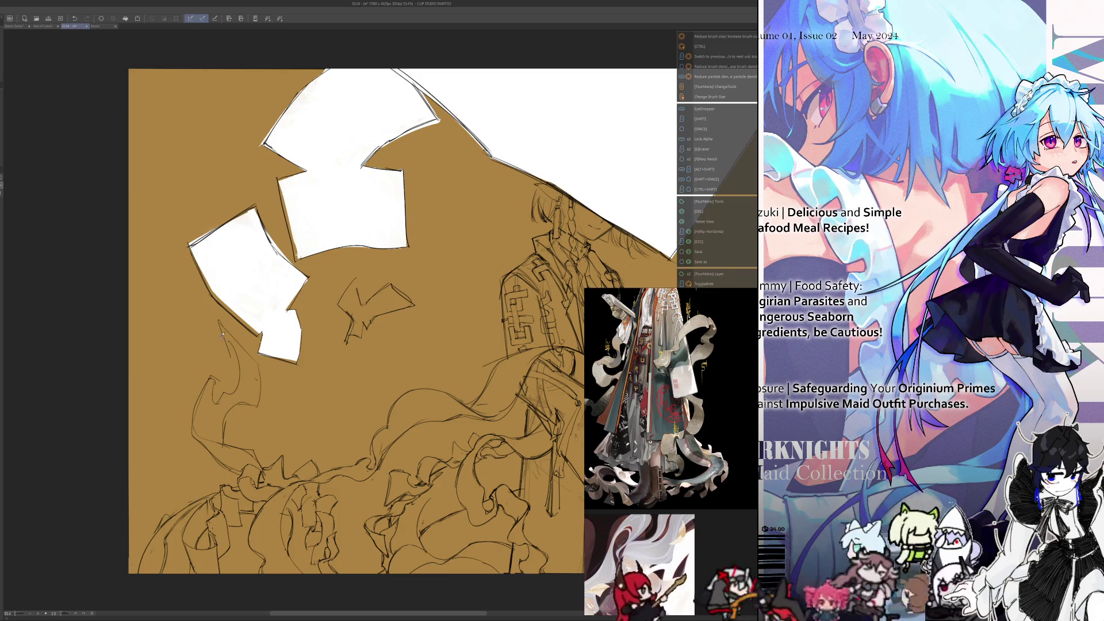
pyautogui.press('e')
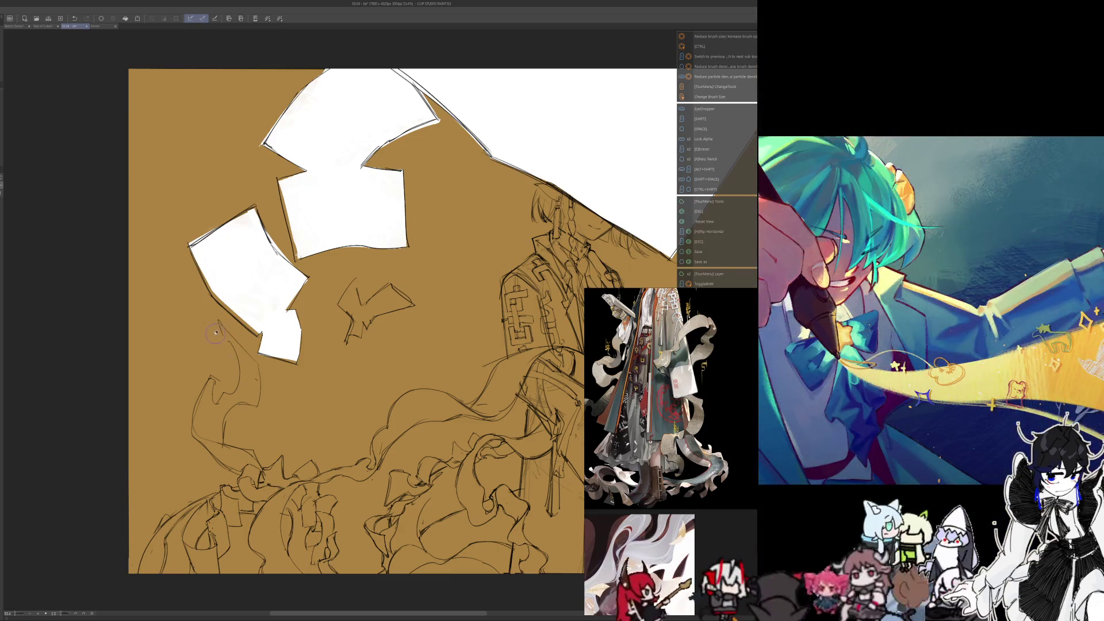
pyautogui.moveTo(221, 330); pyautogui.dragTo(238, 366)
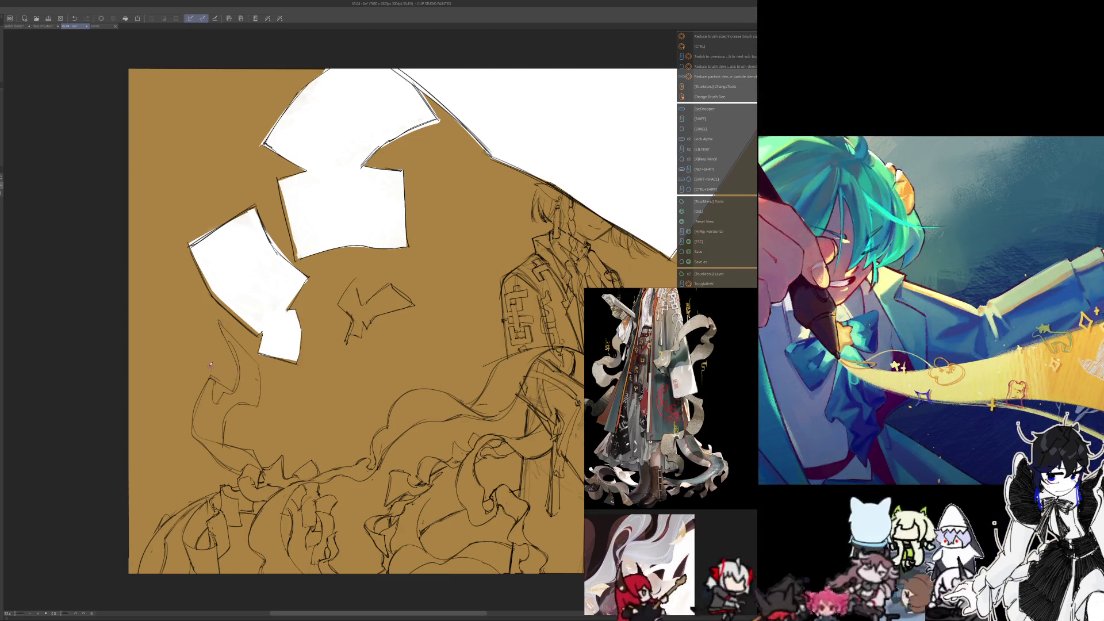
# Step: Mirror the view back to normal orientation and zoom out
pyautogui.press('h')
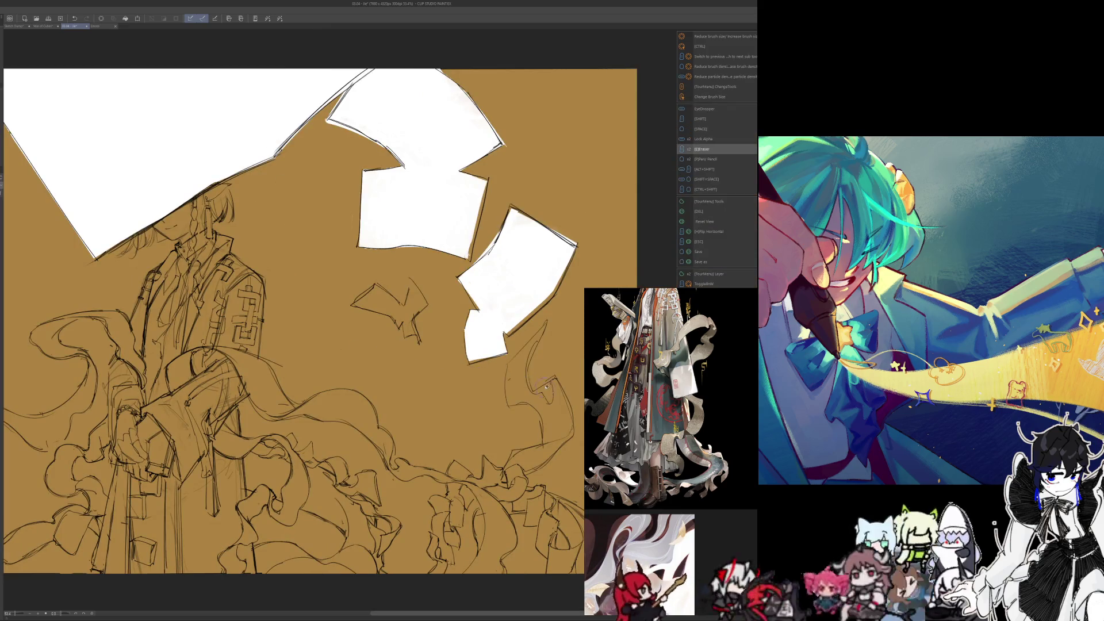
pyautogui.press('space')
pyautogui.press('p')
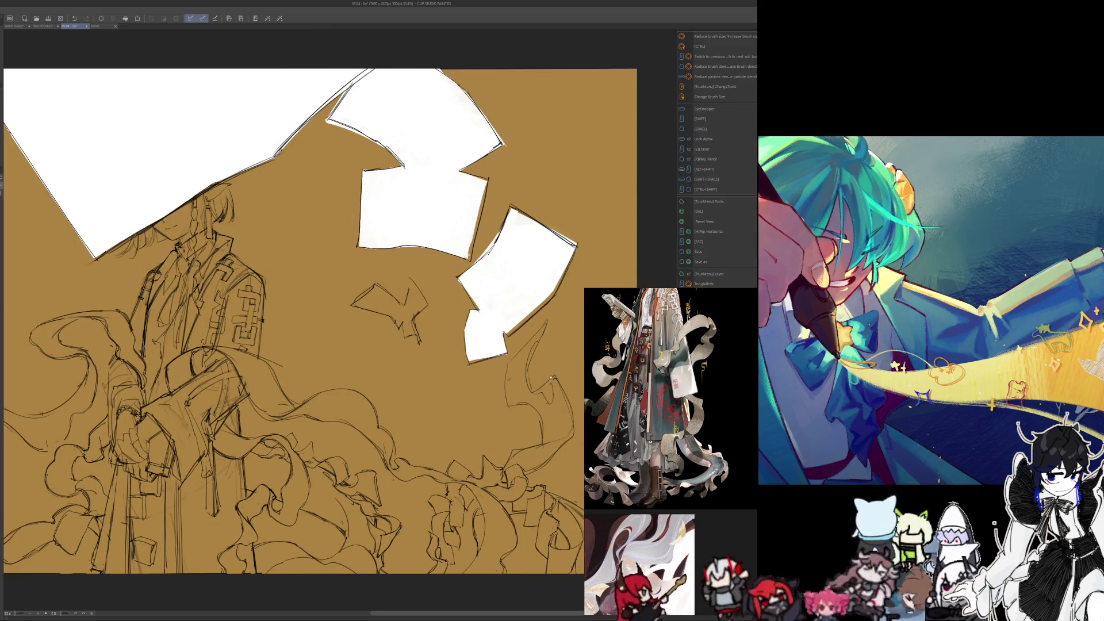
pyautogui.press('e')
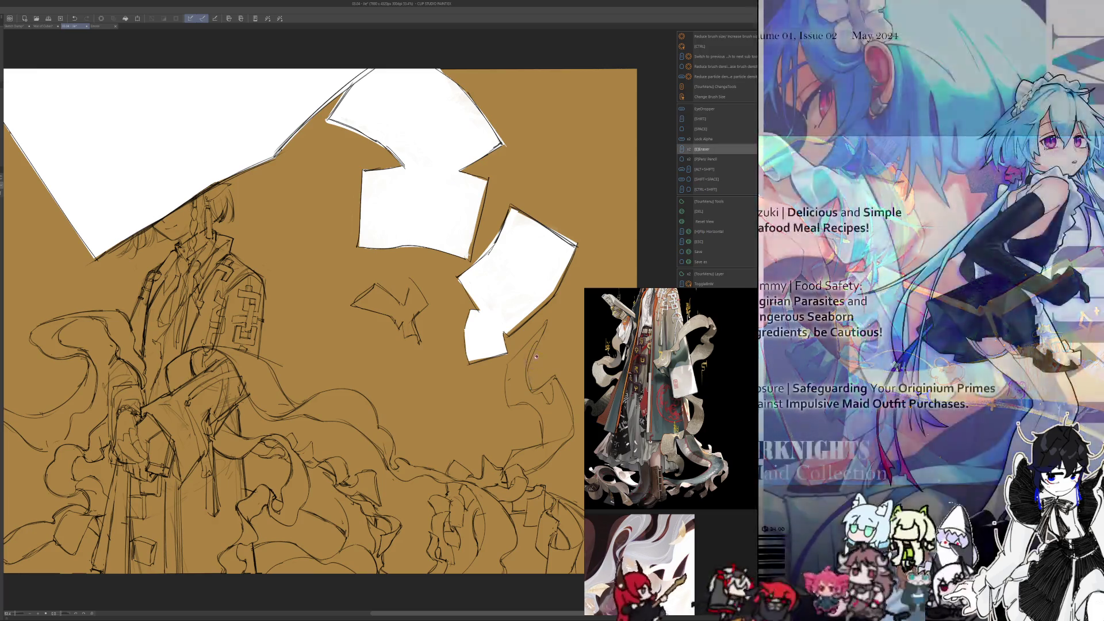
pyautogui.press('p')
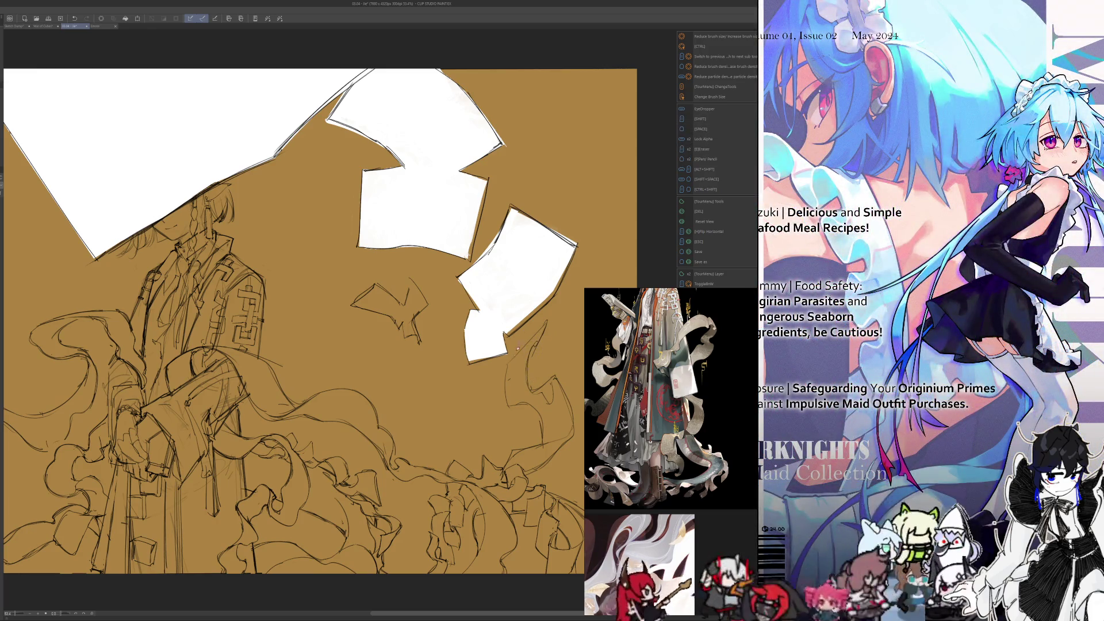
pyautogui.scroll(-2, 517, 348)
pyautogui.scroll(-1, 460, 494)
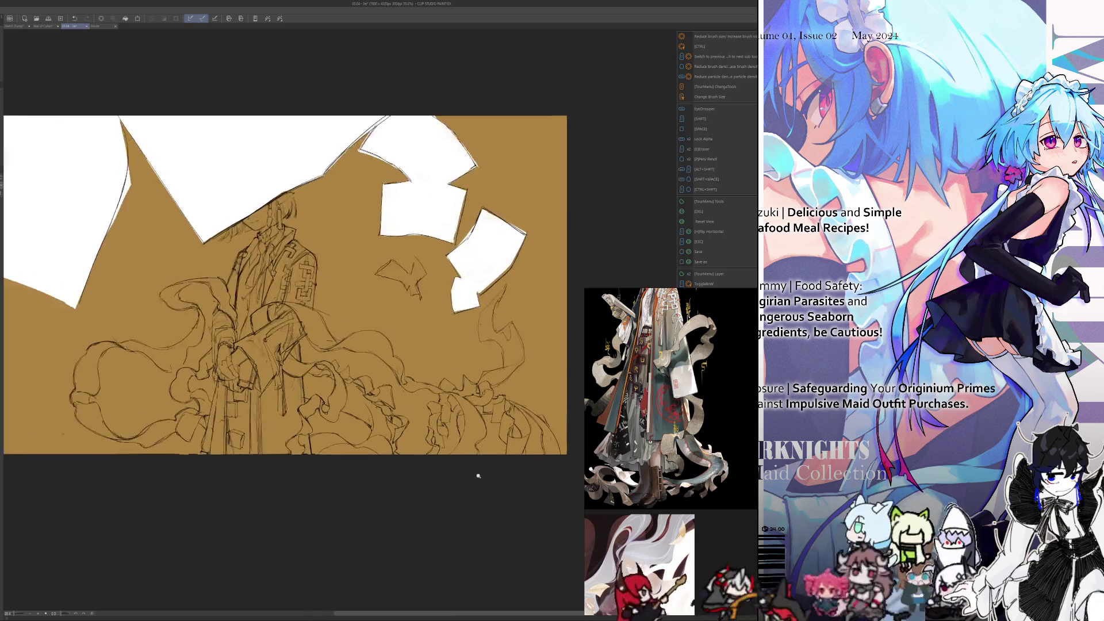
pyautogui.scroll(1, 478, 476)
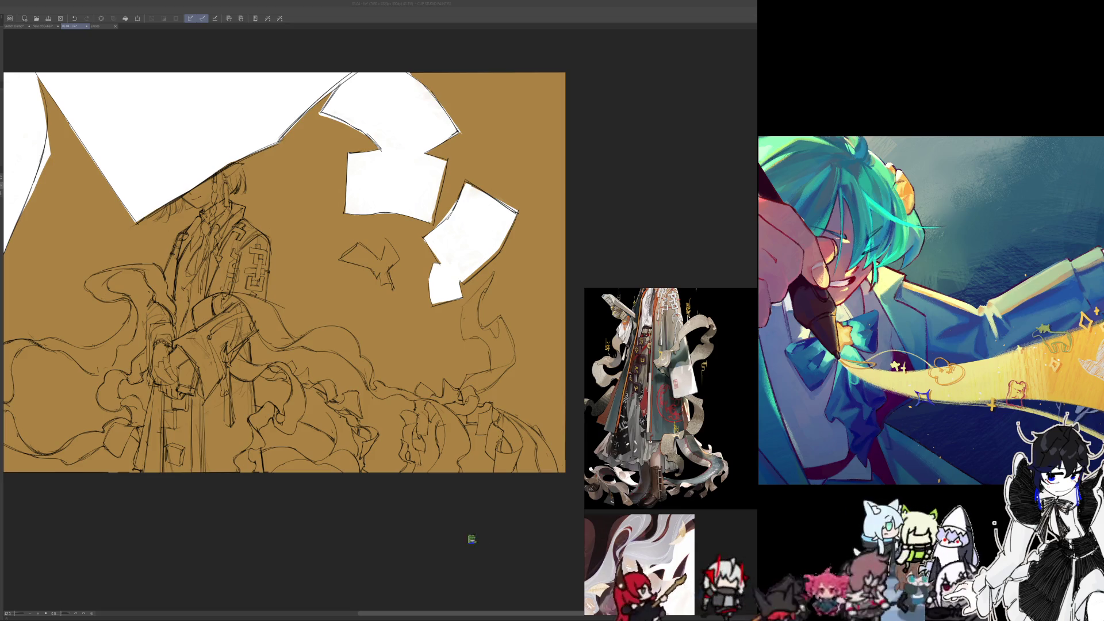
pyautogui.moveTo(430, 500); pyautogui.dragTo(437, 525)
pyautogui.scroll(-2, 436, 525)
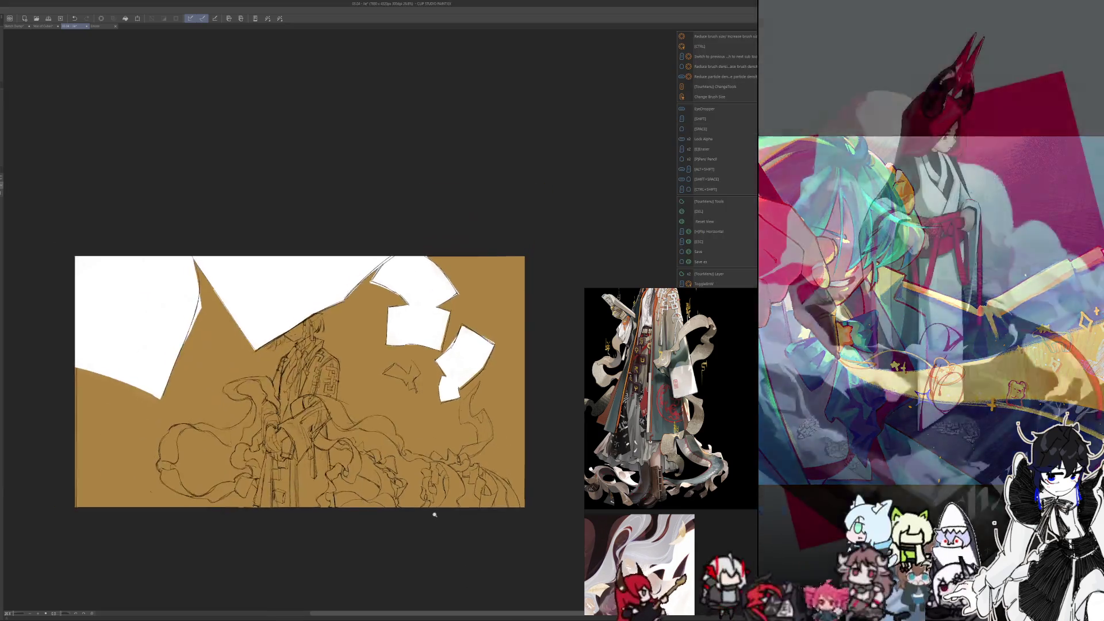
pyautogui.scroll(4, 436, 523)
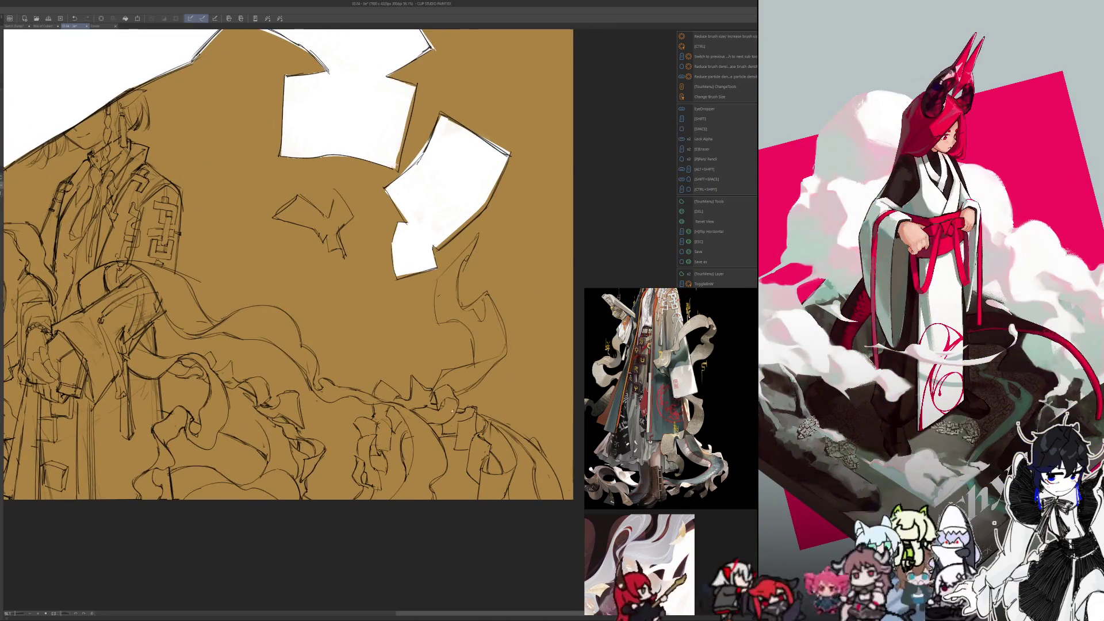
pyautogui.scroll(-3, 444, 321)
pyautogui.scroll(2, 435, 304)
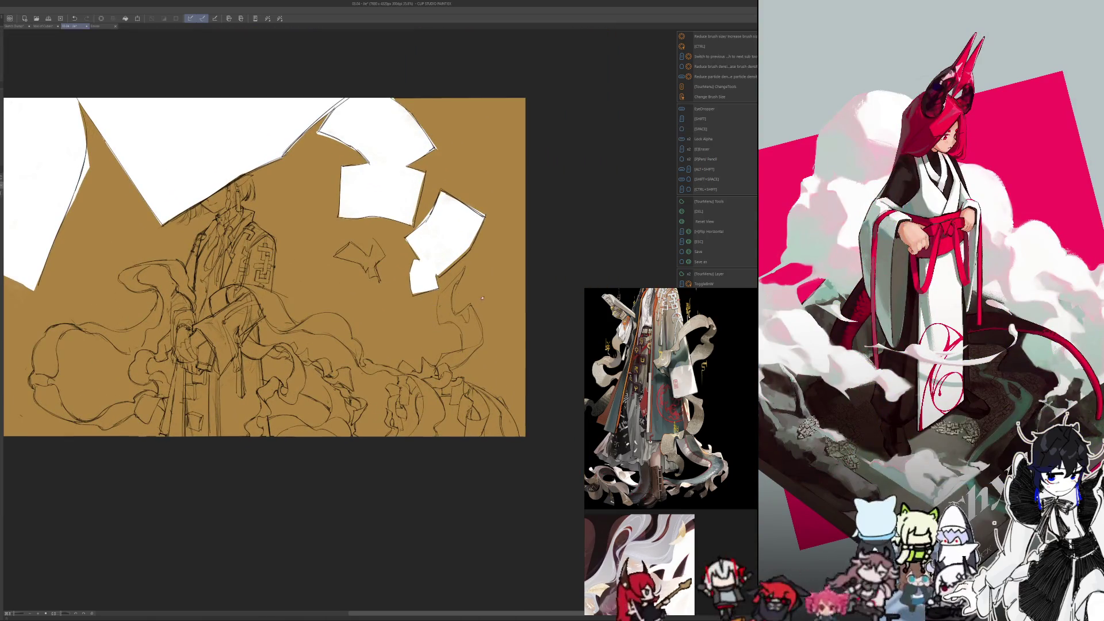
pyautogui.scroll(2, 459, 311)
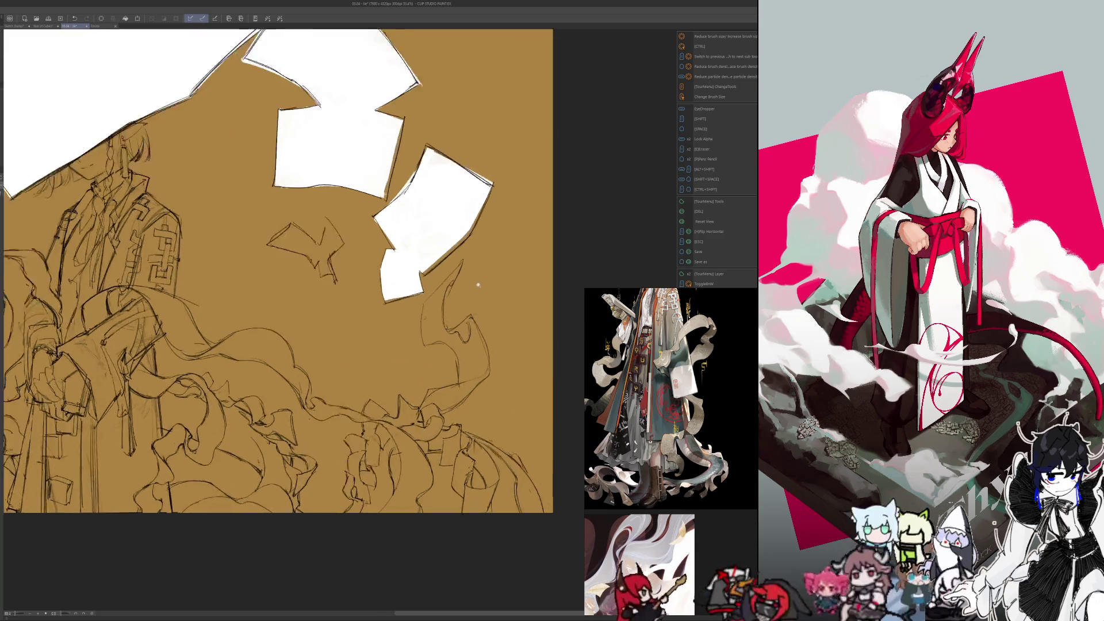
pyautogui.scroll(1, 476, 295)
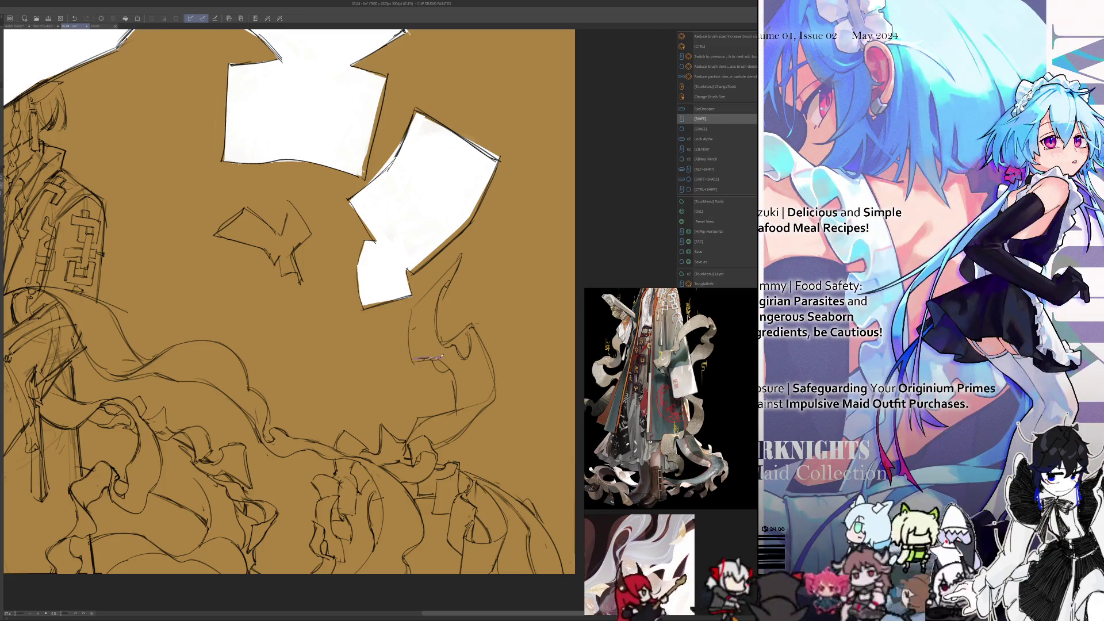
pyautogui.press('p')
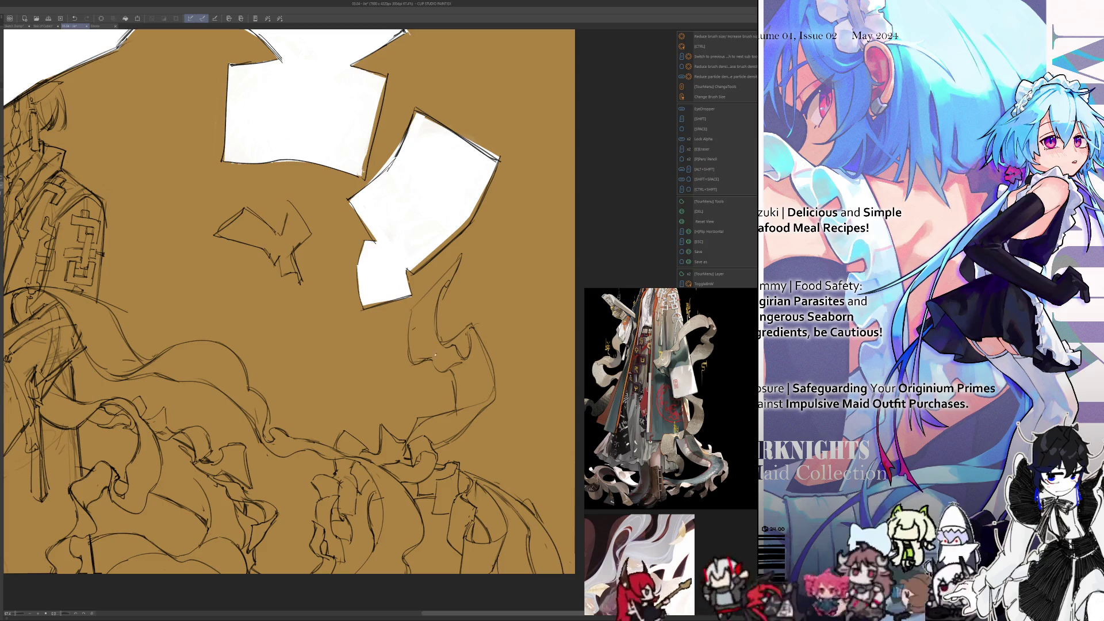
pyautogui.scroll(-5, 479, 381)
pyautogui.scroll(3, 479, 381)
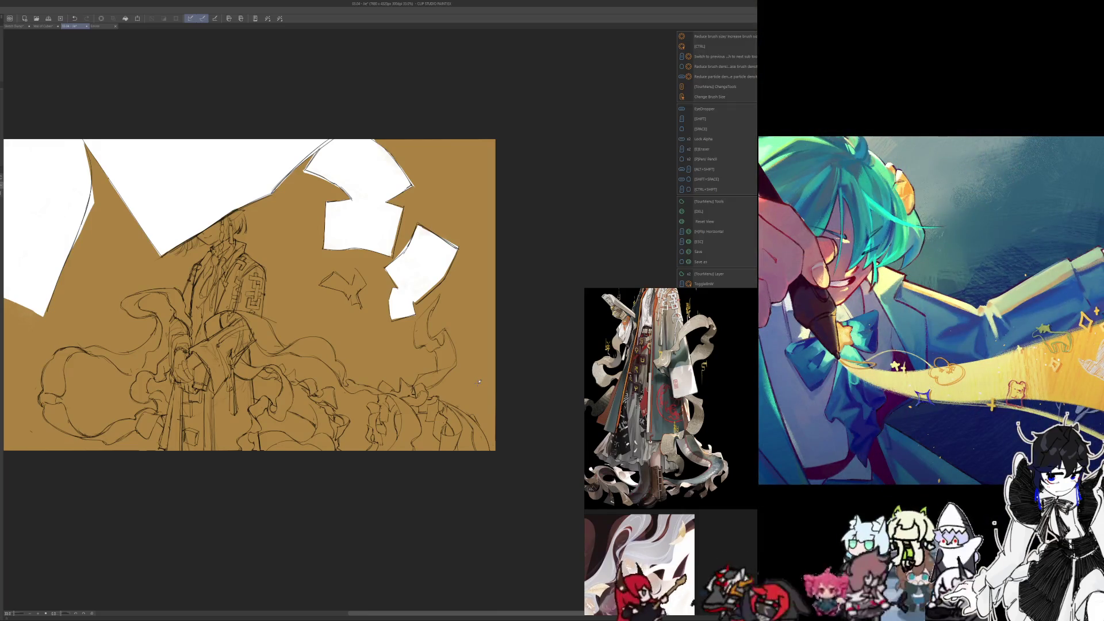
pyautogui.scroll(2, 428, 314)
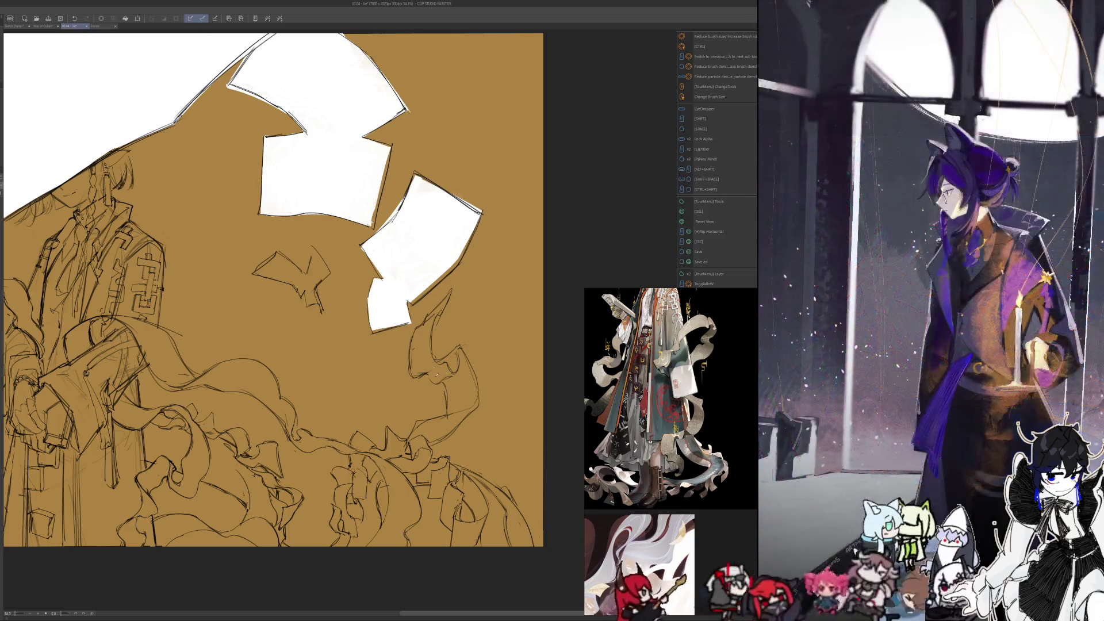
pyautogui.scroll(-3, 433, 392)
pyautogui.scroll(2, 433, 393)
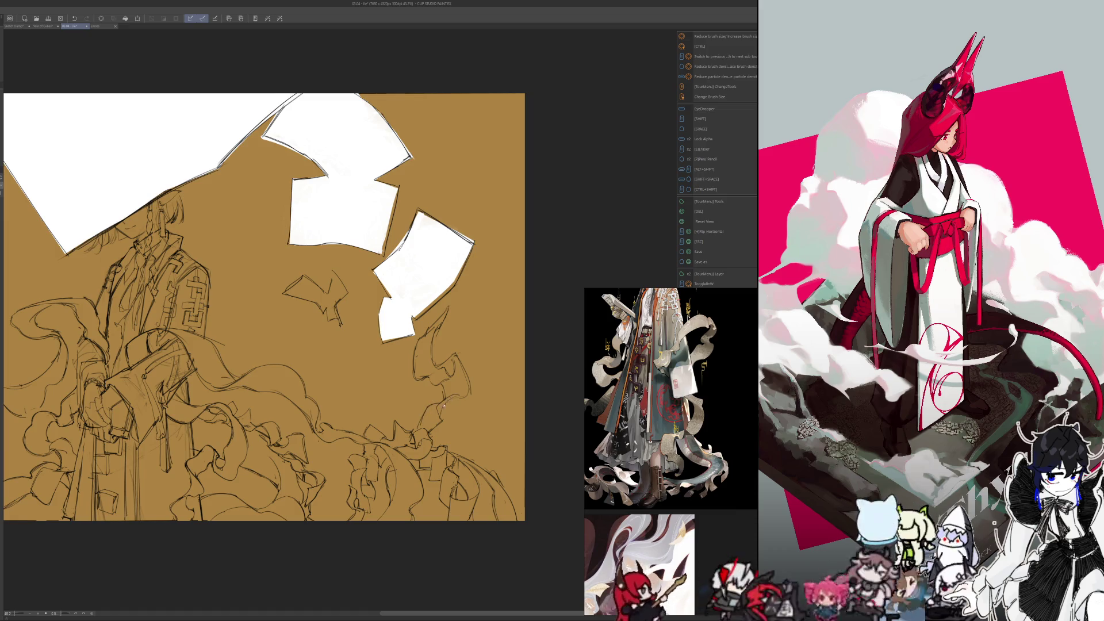
pyautogui.press('e')
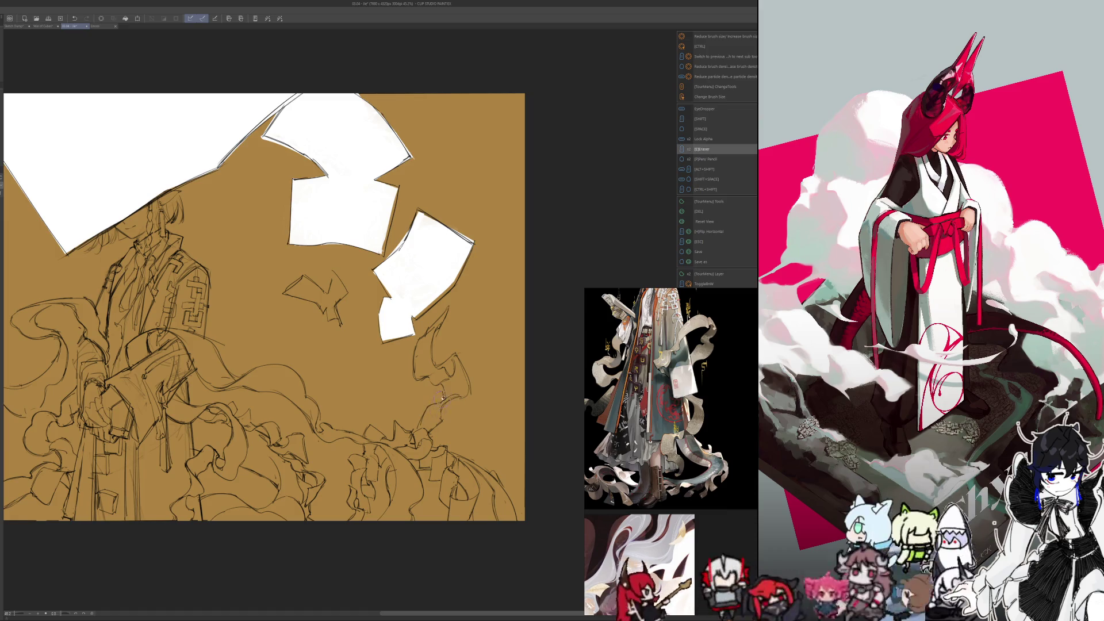
pyautogui.press('p')
pyautogui.press('space')
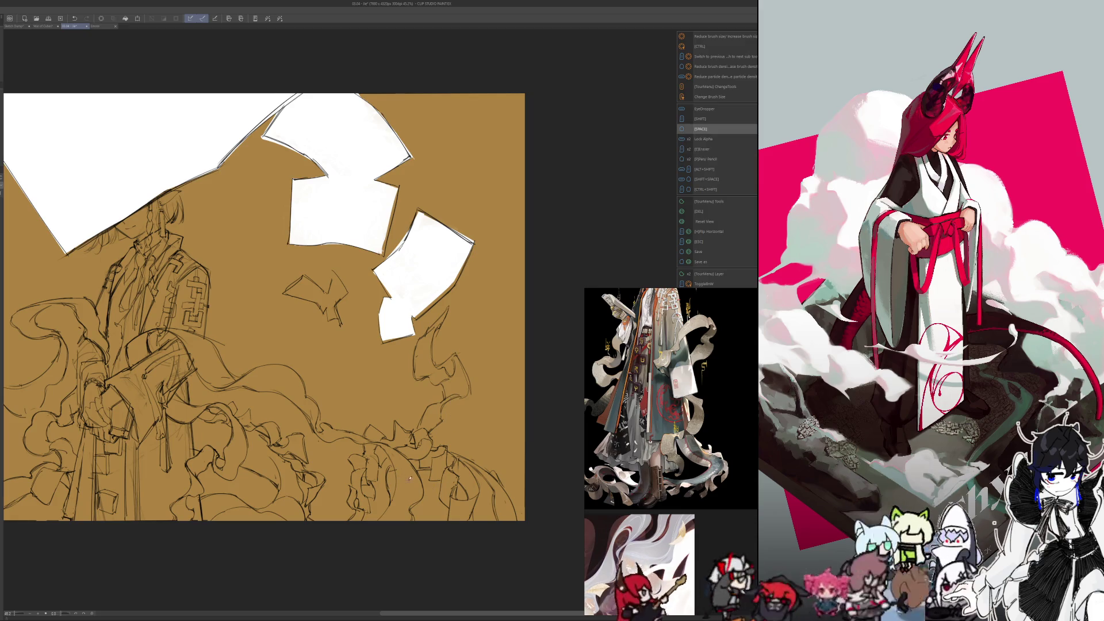
pyautogui.scroll(-5, 425, 568)
pyautogui.scroll(5, 425, 568)
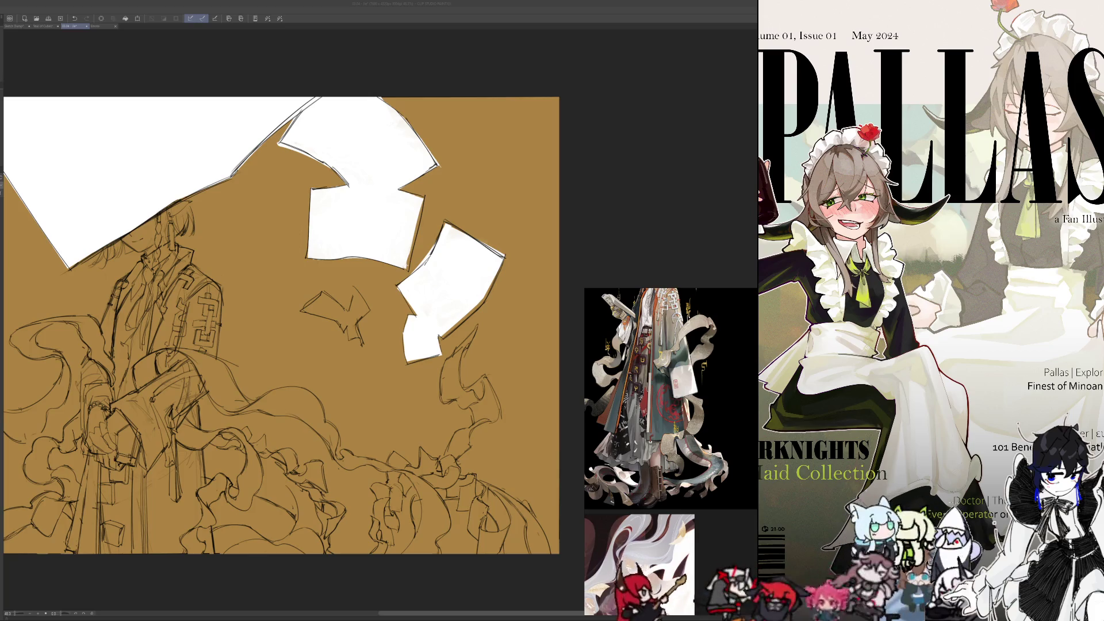
pyautogui.scroll(-5, 420, 515)
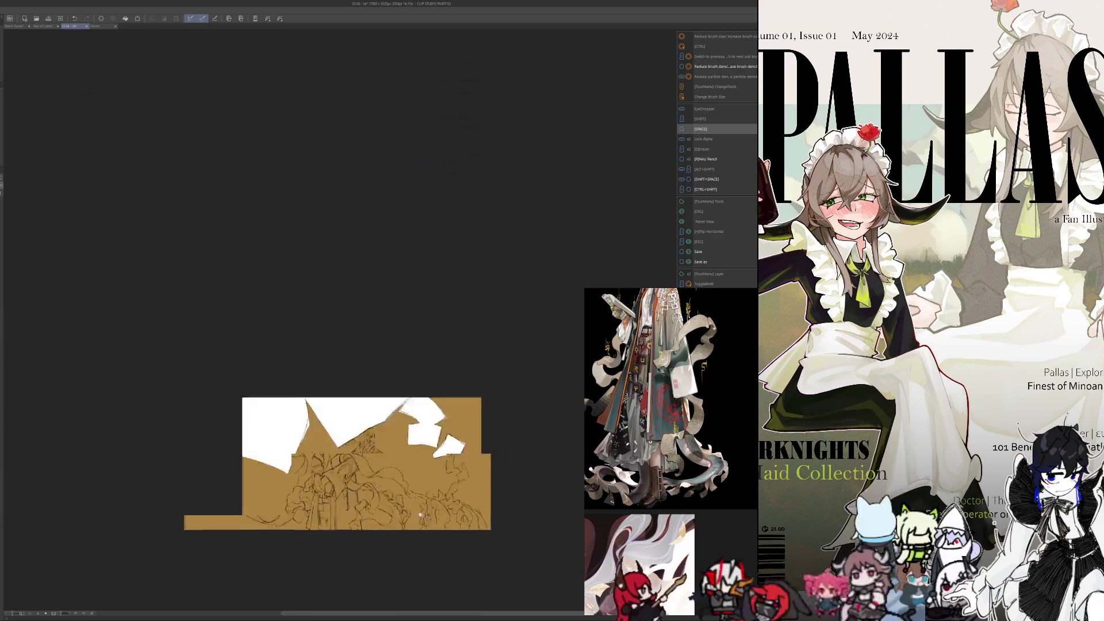
pyautogui.scroll(2, 420, 514)
pyautogui.scroll(3, 444, 520)
pyautogui.scroll(1, 437, 547)
pyautogui.scroll(2, 442, 541)
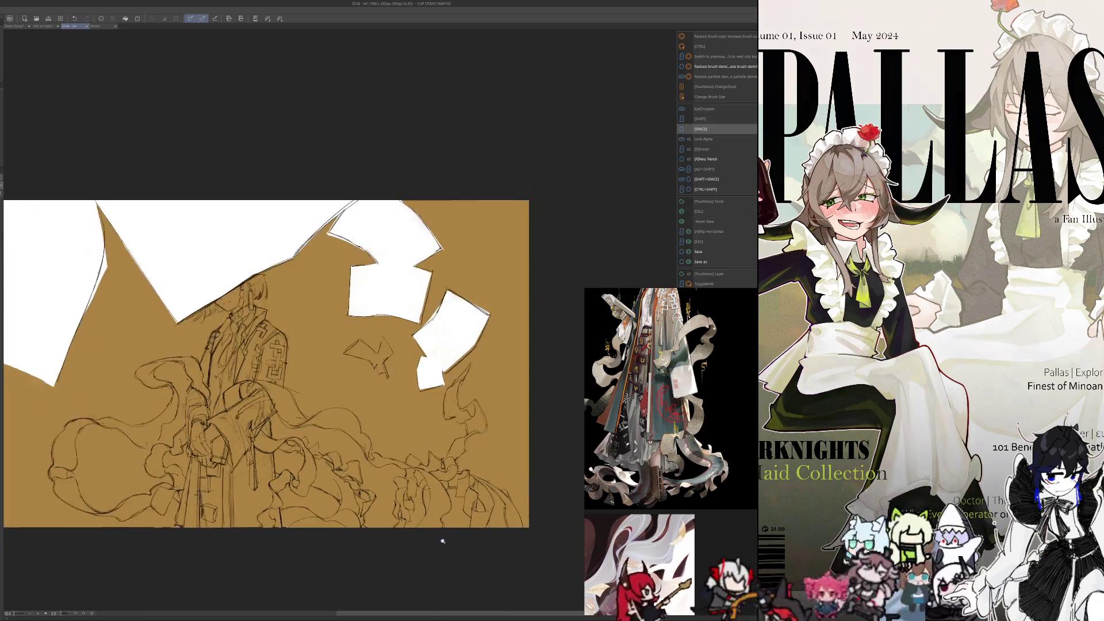
pyautogui.scroll(1, 445, 561)
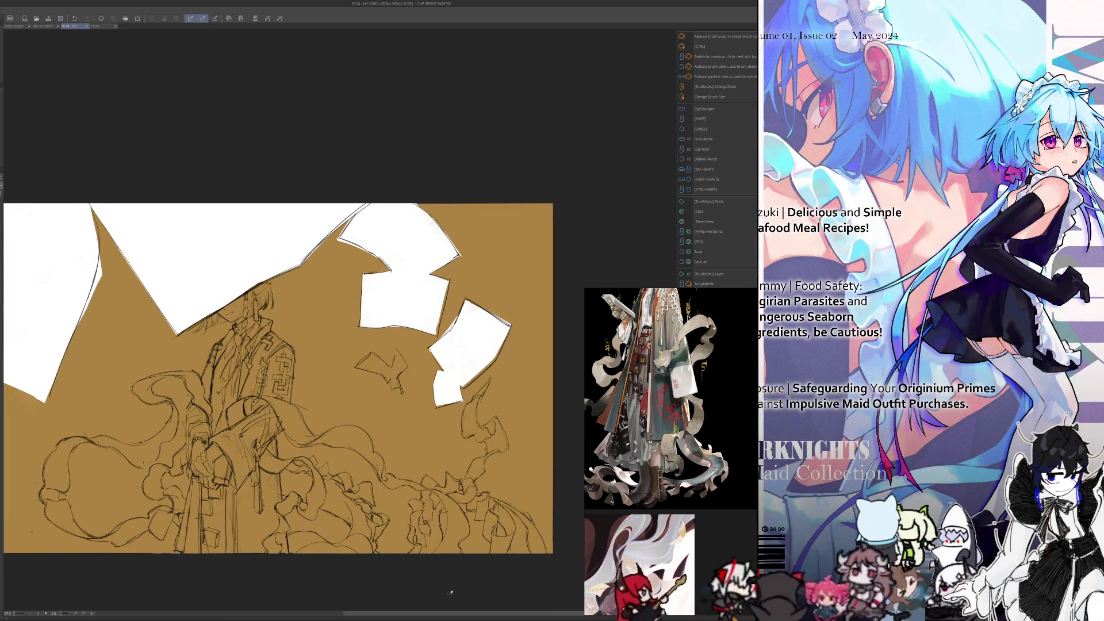
pyautogui.scroll(1, 449, 595)
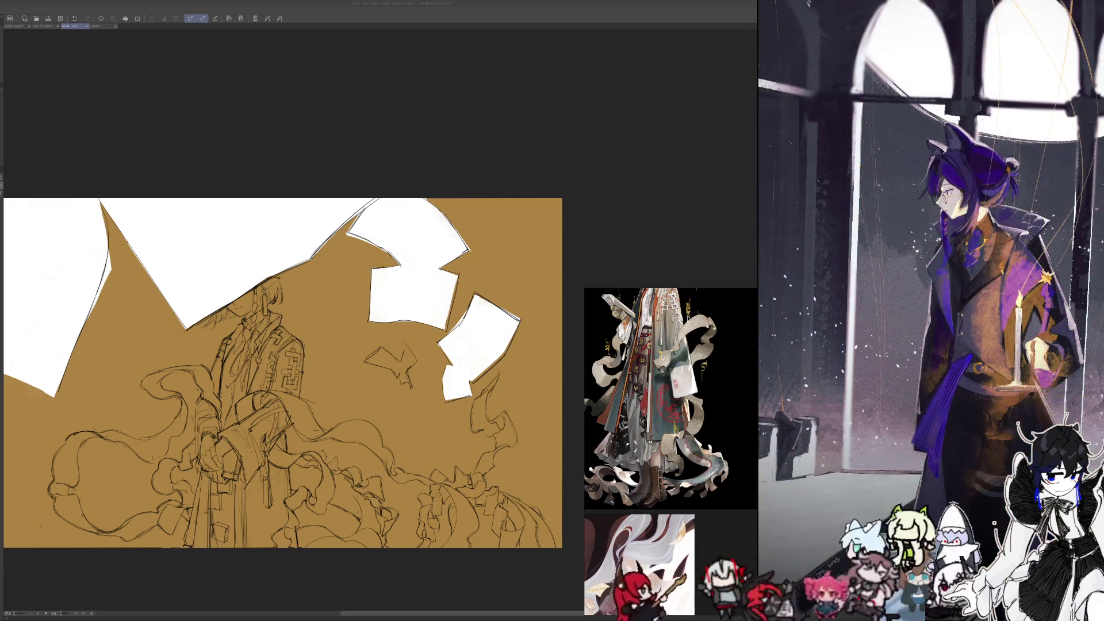
pyautogui.press('space')
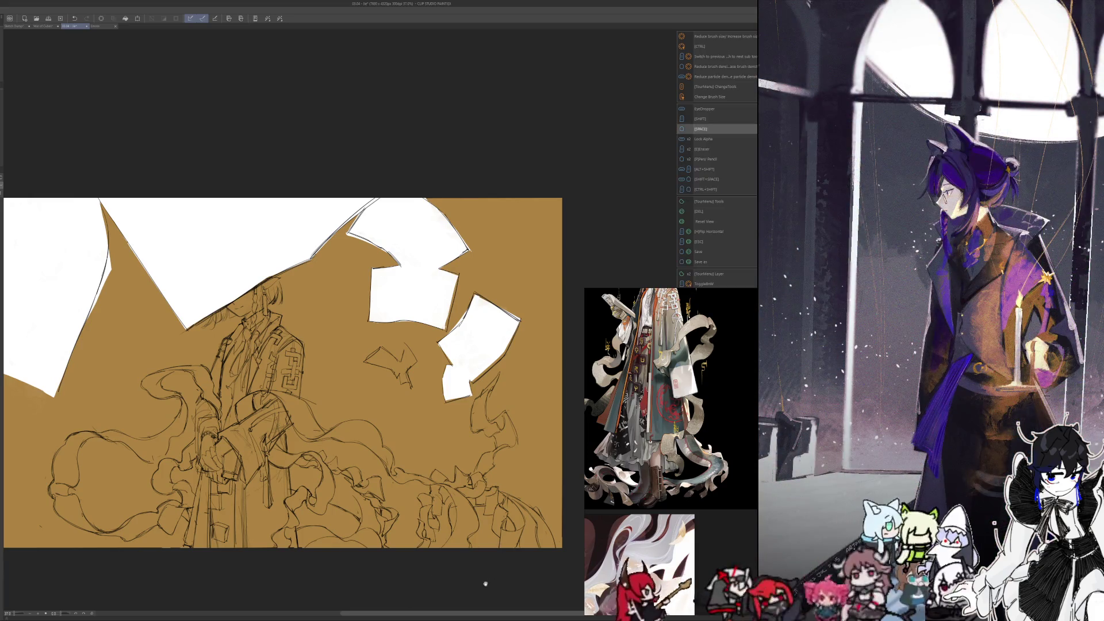
# Step: Zoom in and erase part of the sketch below the paper scraps
pyautogui.scroll(3, 520, 500)
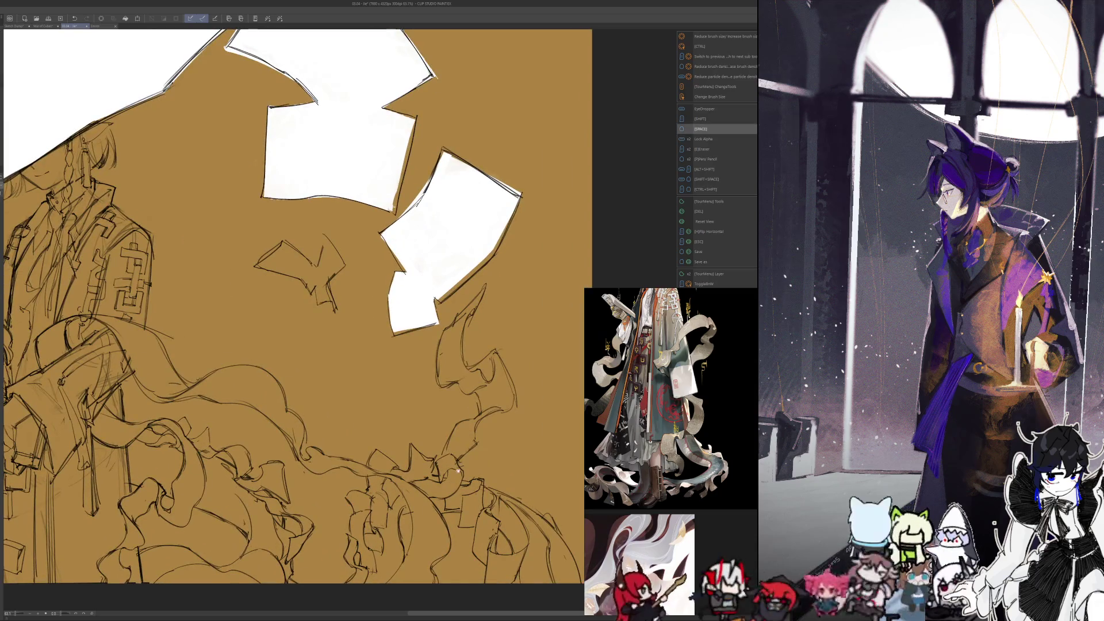
pyautogui.scroll(-1, 288, 305)
pyautogui.scroll(-3, 287, 305)
pyautogui.scroll(4, 287, 304)
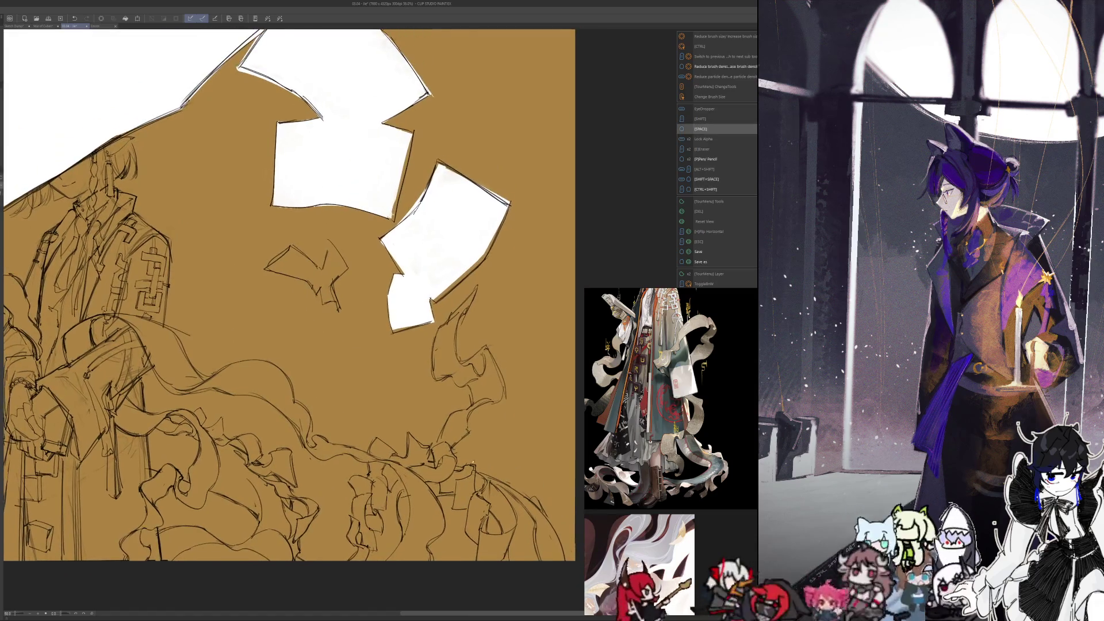
pyautogui.scroll(-5, 288, 304)
pyautogui.scroll(2, 287, 304)
pyautogui.scroll(2, 288, 305)
pyautogui.scroll(1, 287, 305)
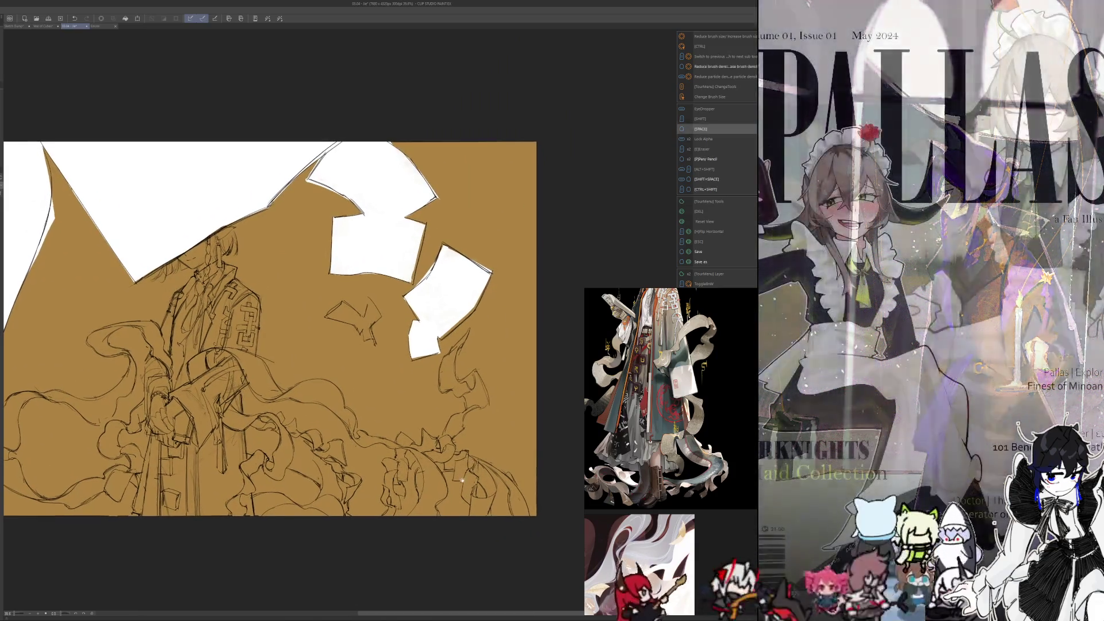
pyautogui.scroll(2, 463, 480)
pyautogui.scroll(1, 468, 471)
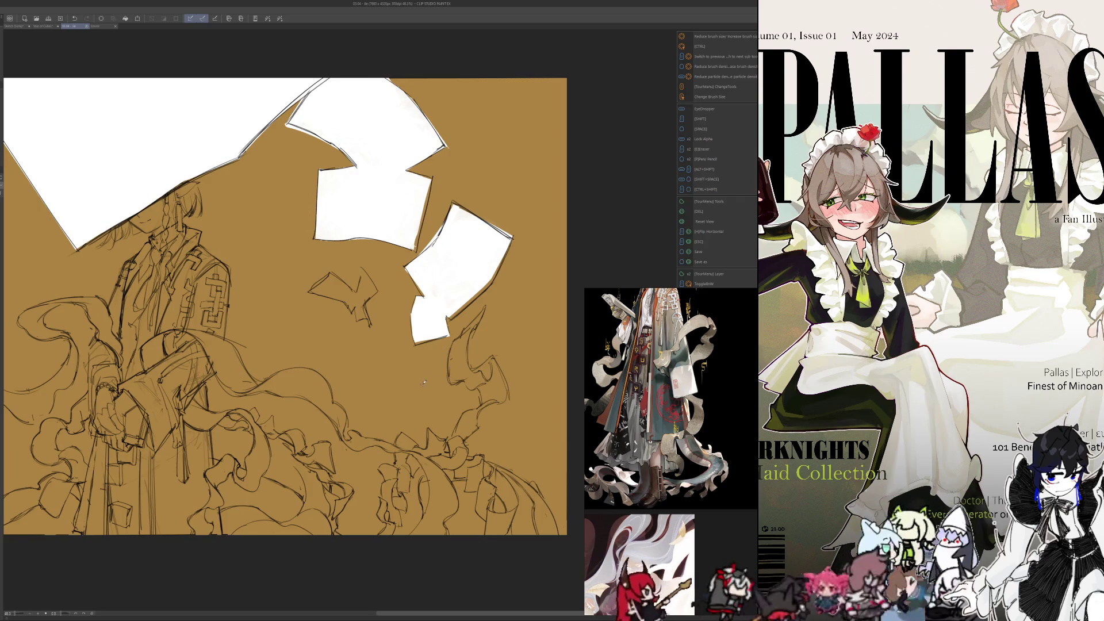
pyautogui.press('e')
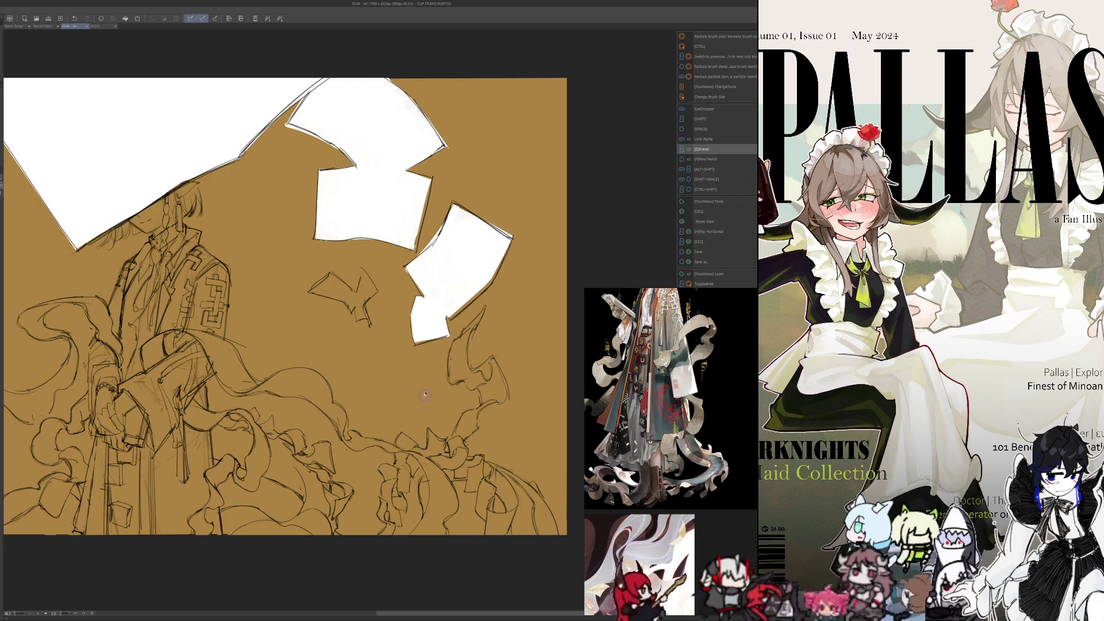
pyautogui.moveTo(424, 395); pyautogui.dragTo(456, 408)
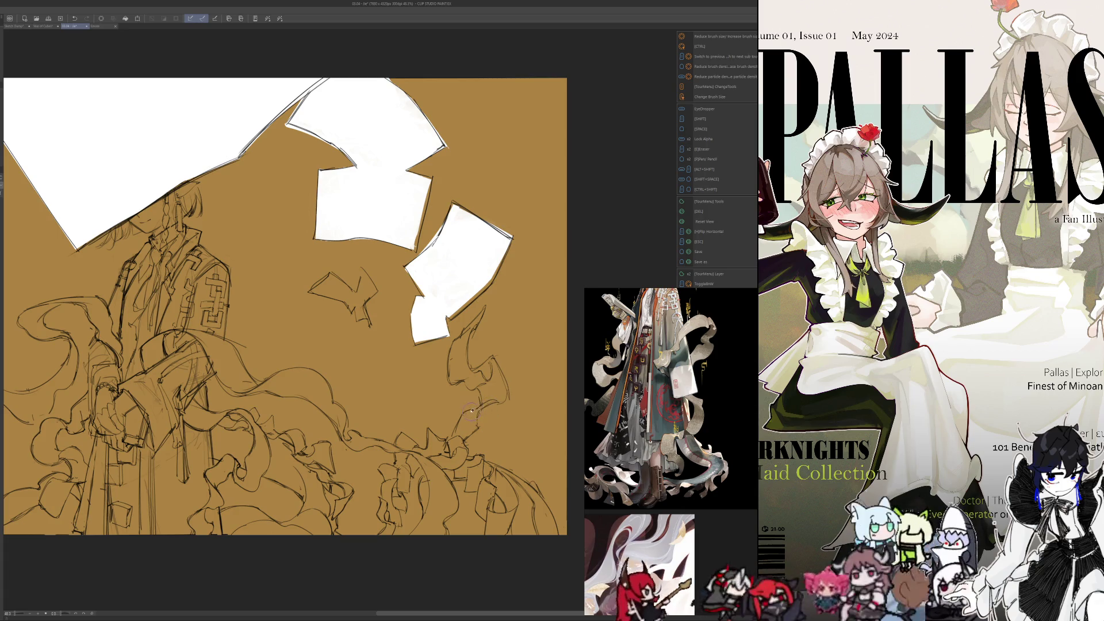
pyautogui.press('p')
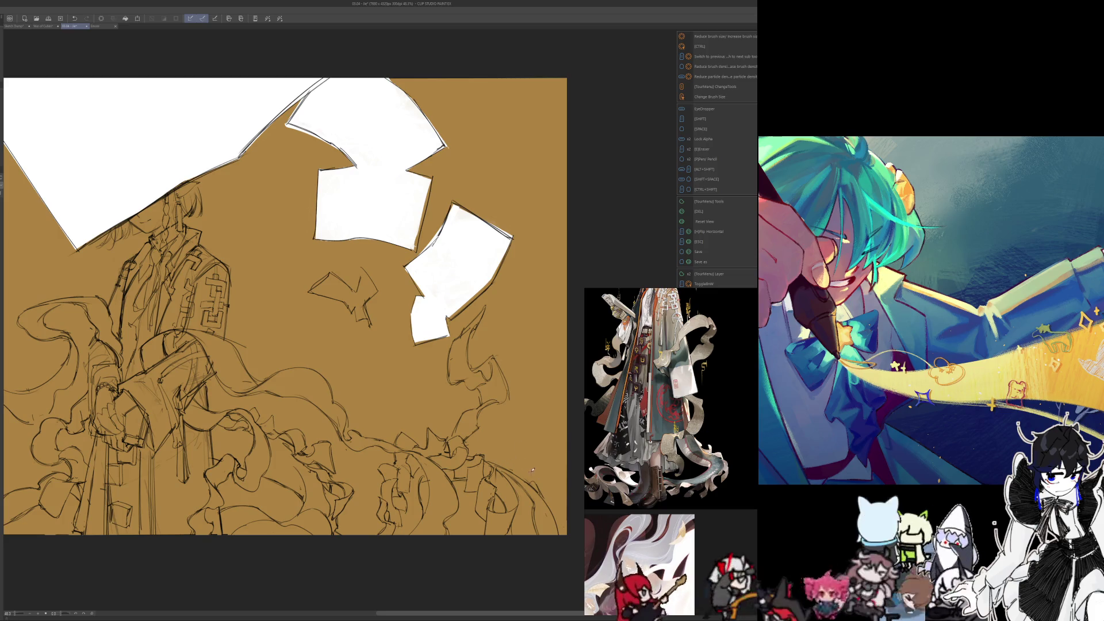
# Step: Try curving strokes near the right-side cloth, then undo them
pyautogui.moveTo(518, 467); pyautogui.dragTo(510, 402)
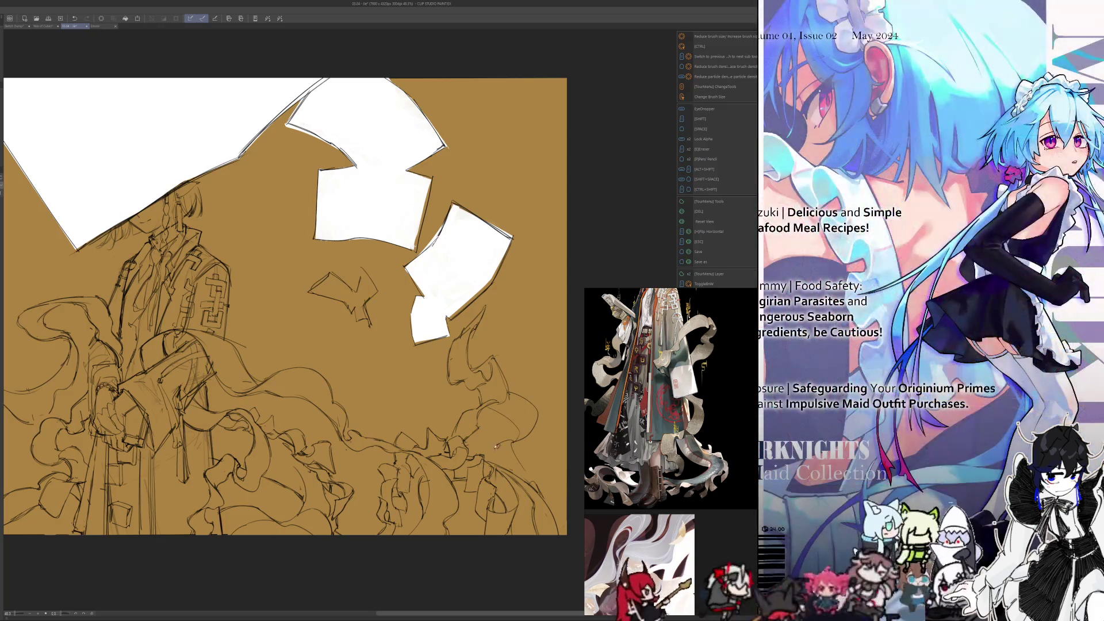
pyautogui.moveTo(516, 460); pyautogui.dragTo(513, 440)
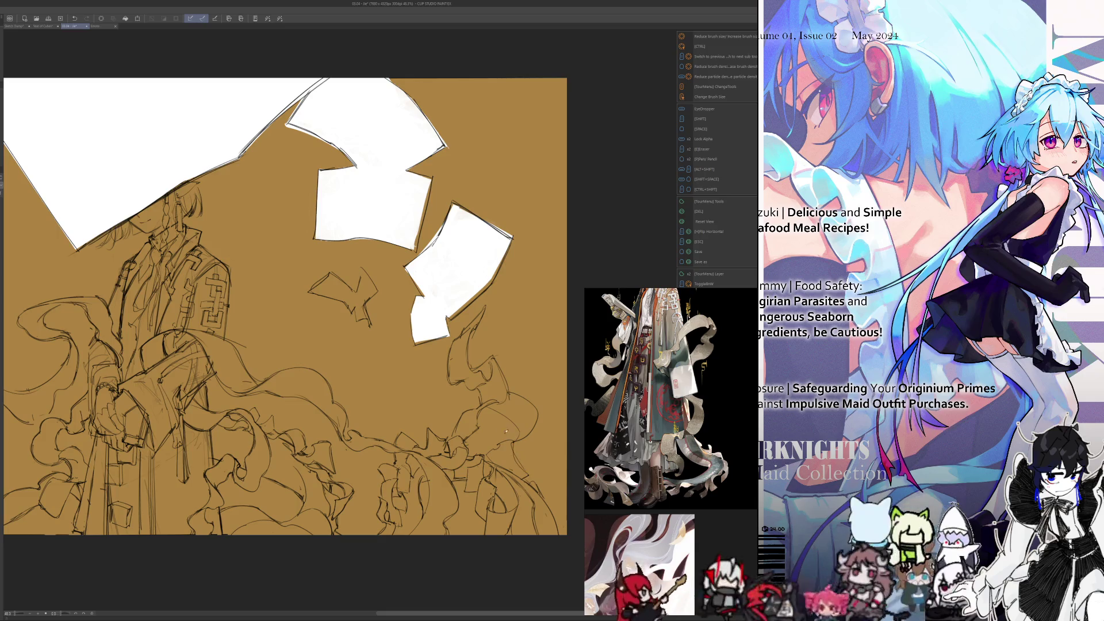
pyautogui.click(74, 18)
pyautogui.click(74, 18)
pyautogui.click(74, 18)
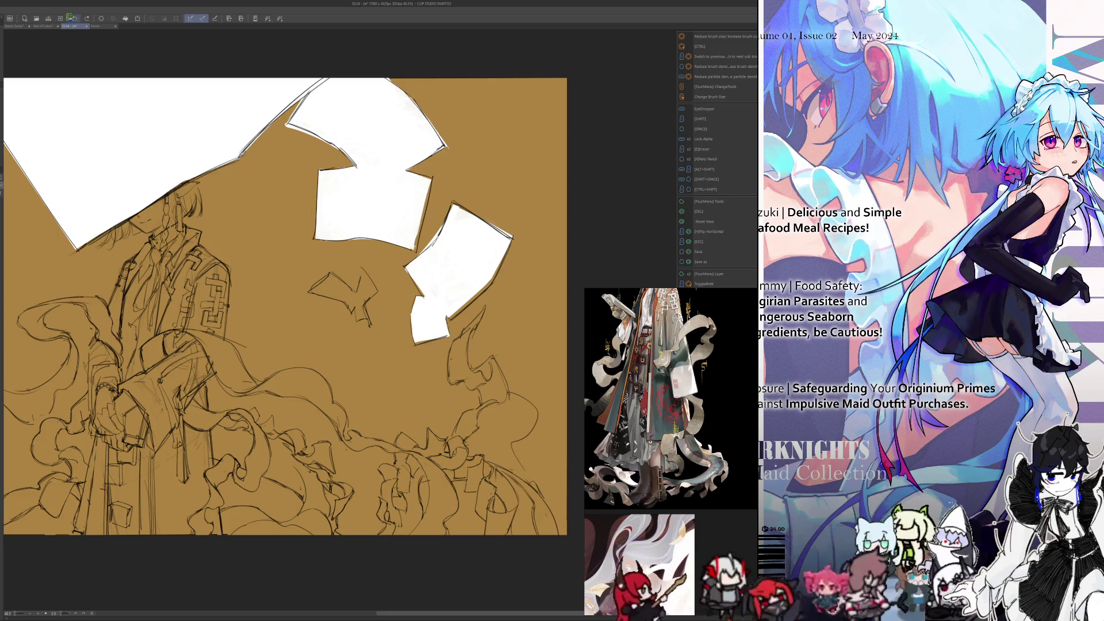
pyautogui.click(75, 18)
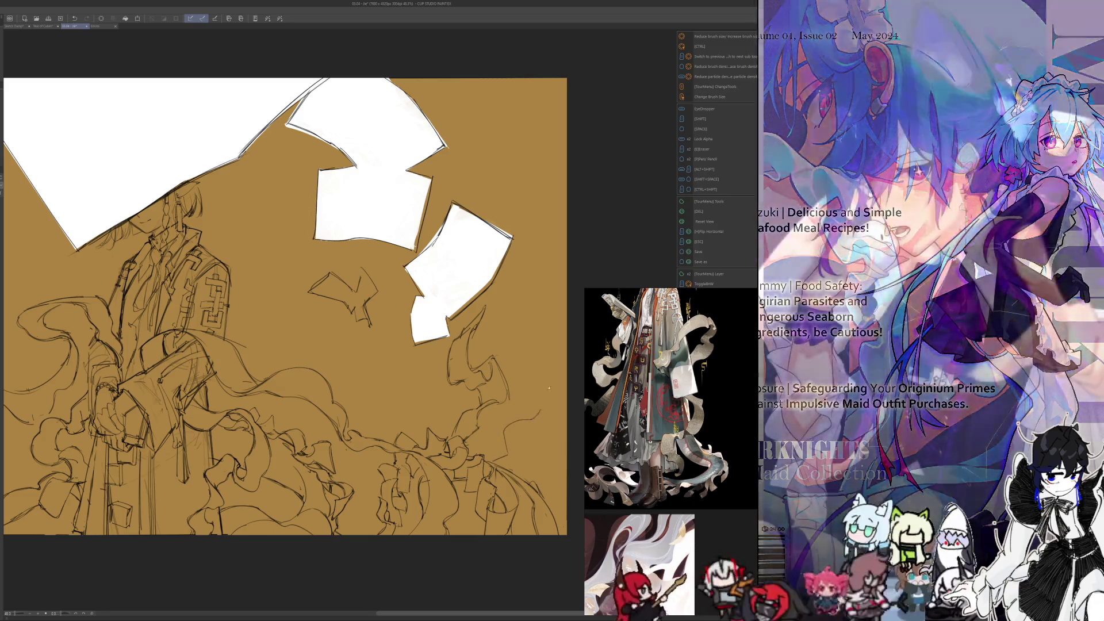
# Step: Sketch the top and side edges of a new paper scrap on the right
pyautogui.moveTo(549, 369); pyautogui.dragTo(521, 378)
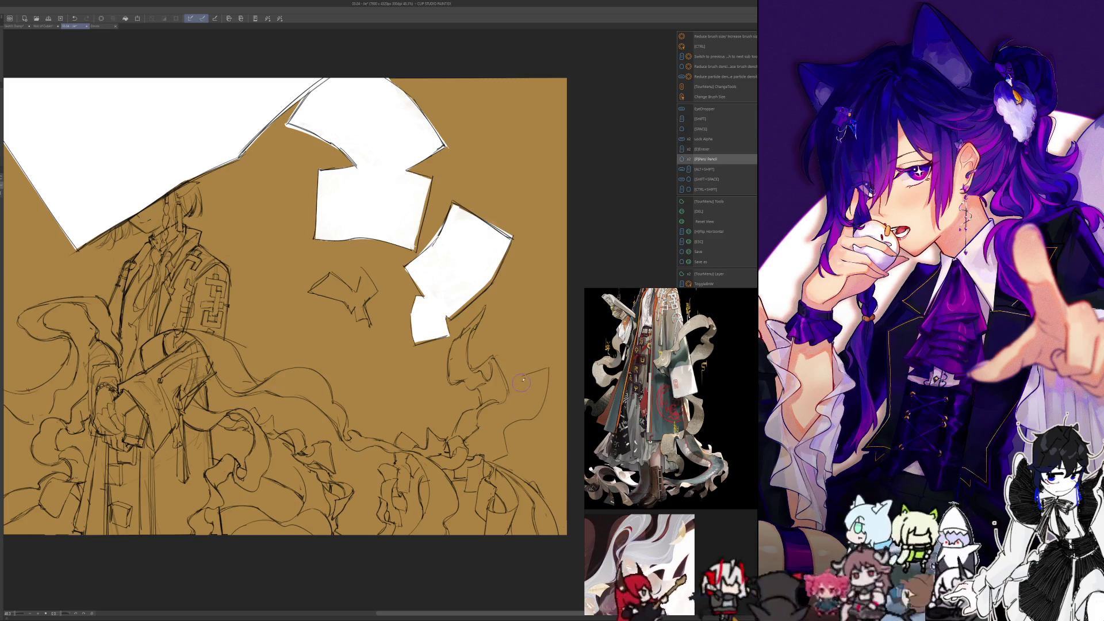
pyautogui.moveTo(521, 383); pyautogui.dragTo(507, 418)
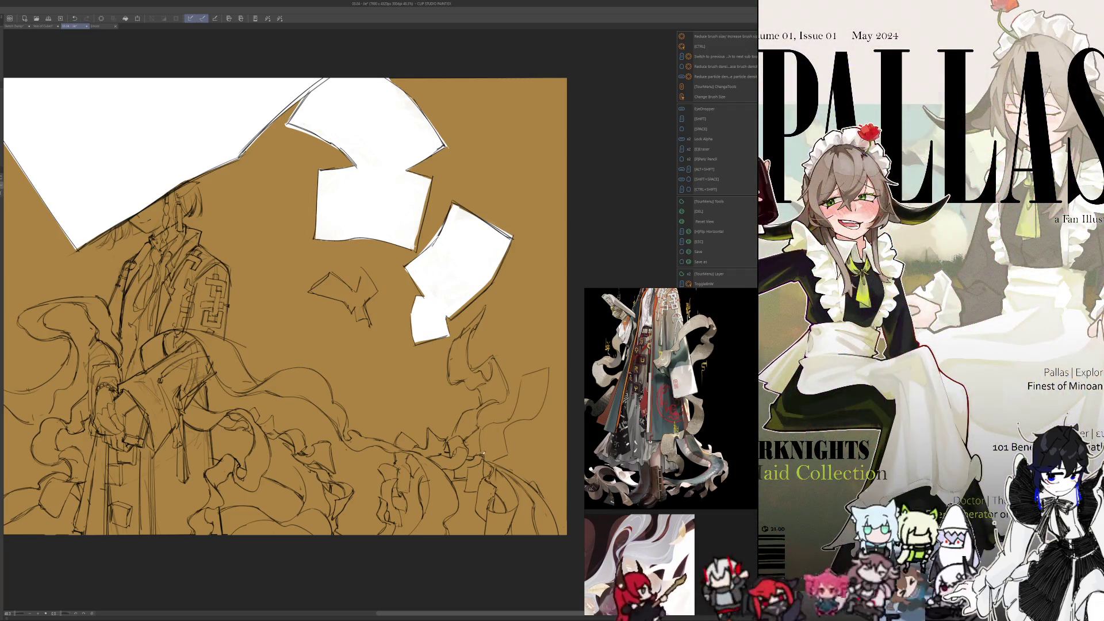
pyautogui.press('e')
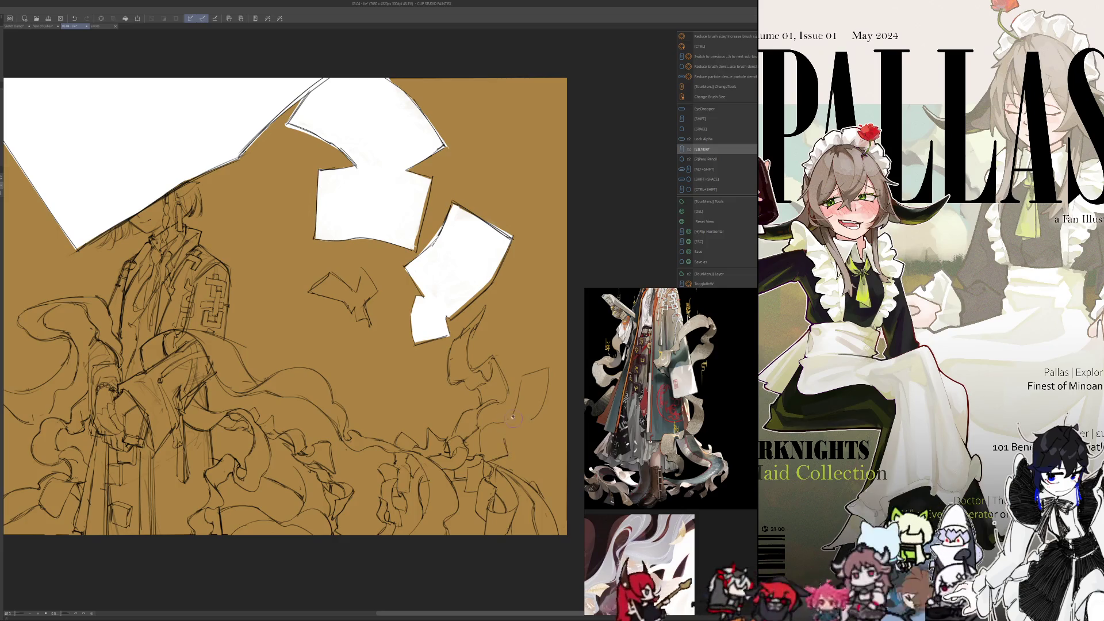
pyautogui.press('p')
pyautogui.moveTo(501, 435)
pyautogui.mouseDown()
pyautogui.moveTo(506, 409)
pyautogui.moveTo(536, 411)
pyautogui.moveTo(501, 443)
pyautogui.mouseUp()
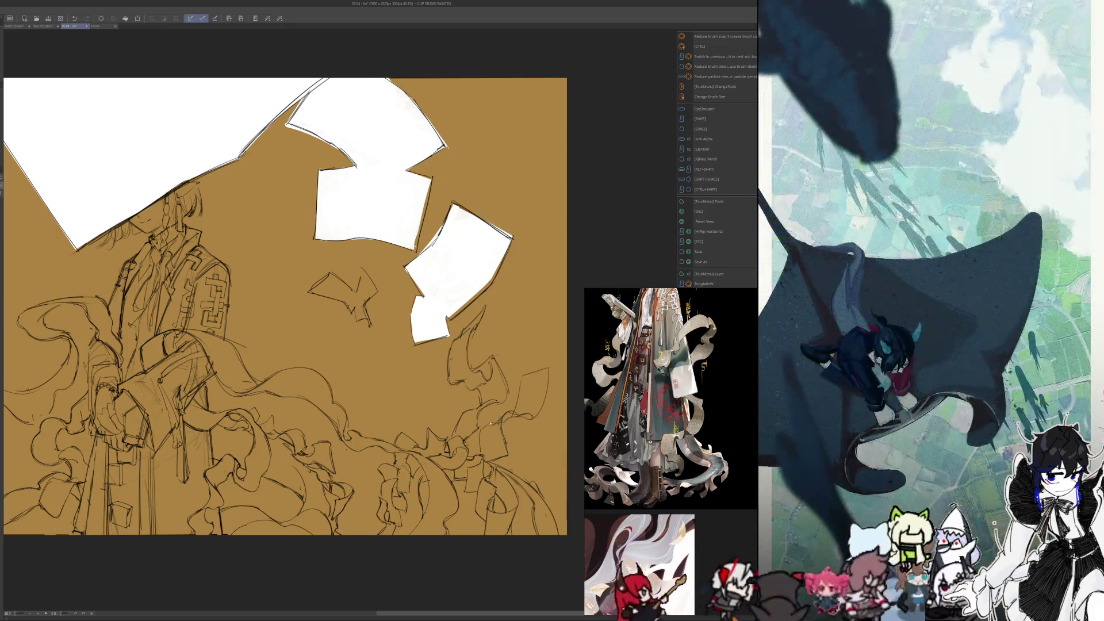
pyautogui.press('e')
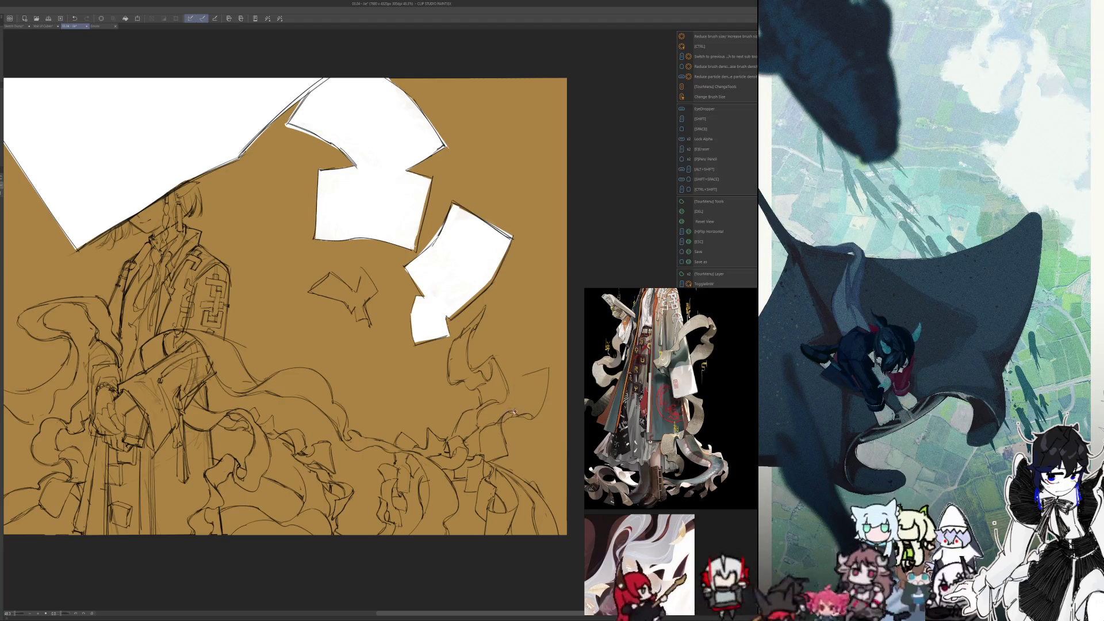
pyautogui.press('p')
pyautogui.moveTo(526, 377); pyautogui.dragTo(516, 409)
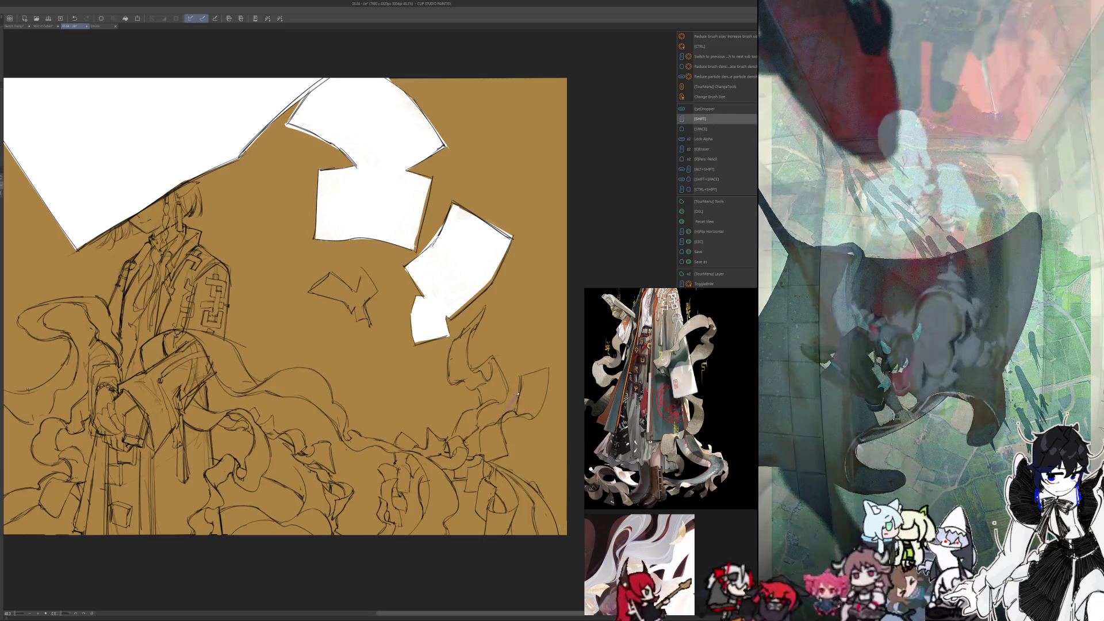
# Step: Adjust the brush size and draw a dark scrap outline near the right edge
pyautogui.moveTo(513, 399); pyautogui.dragTo(515, 406)
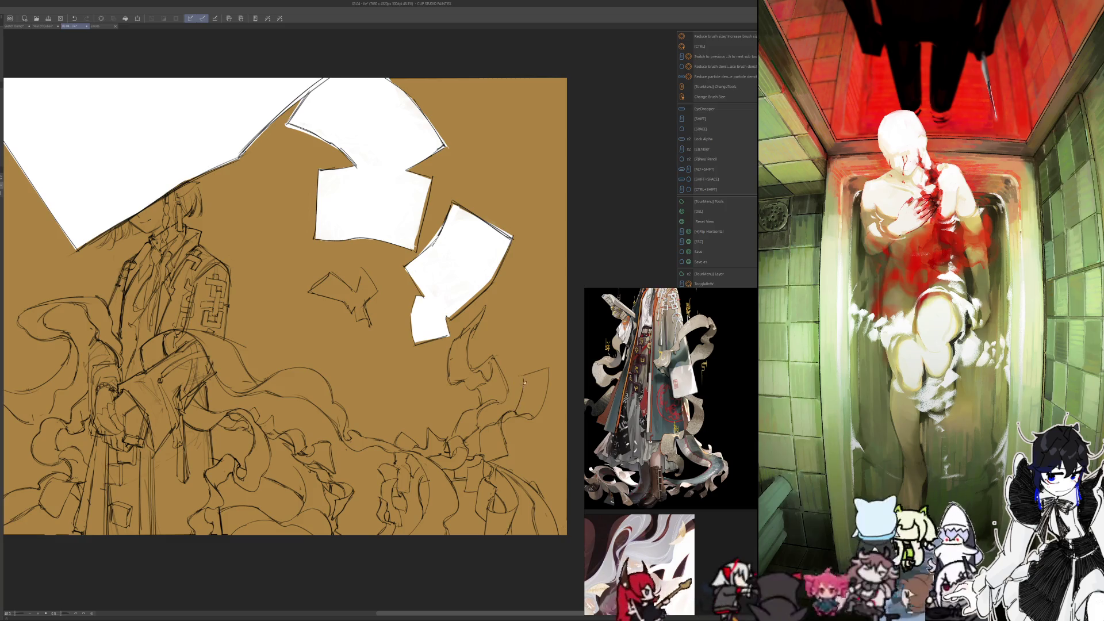
pyautogui.moveTo(547, 367); pyautogui.dragTo(534, 421)
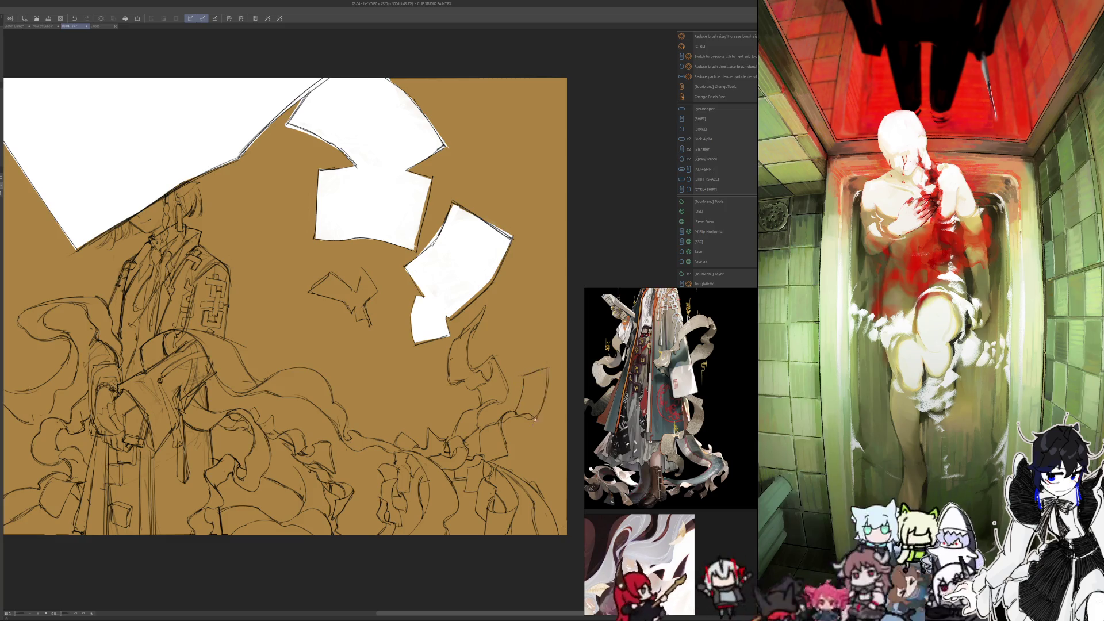
pyautogui.press('e')
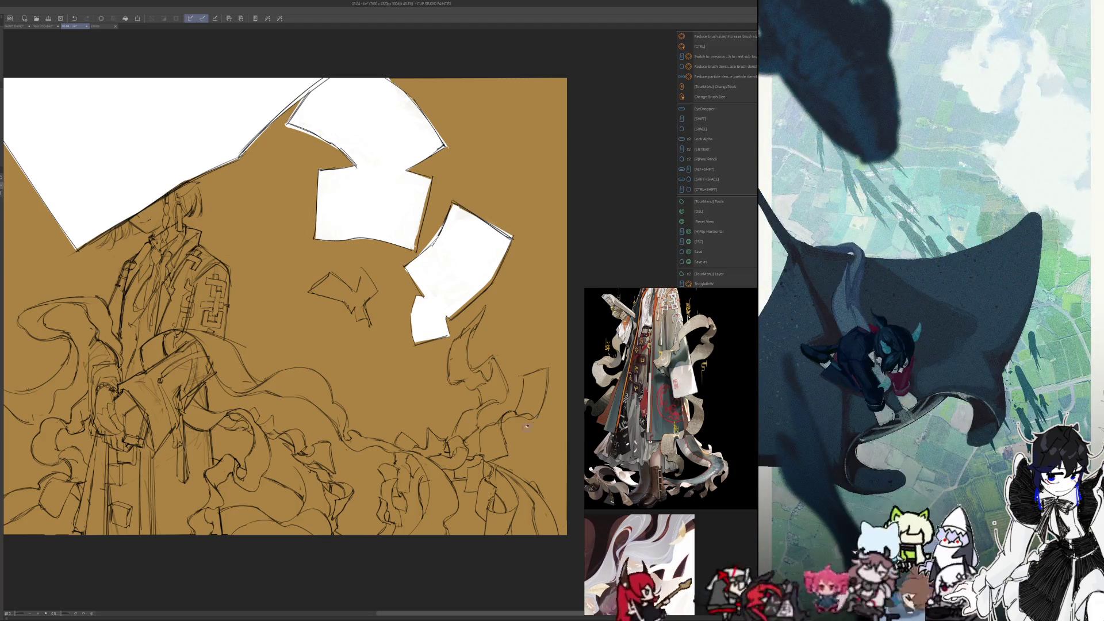
pyautogui.press('space')
pyautogui.press('p')
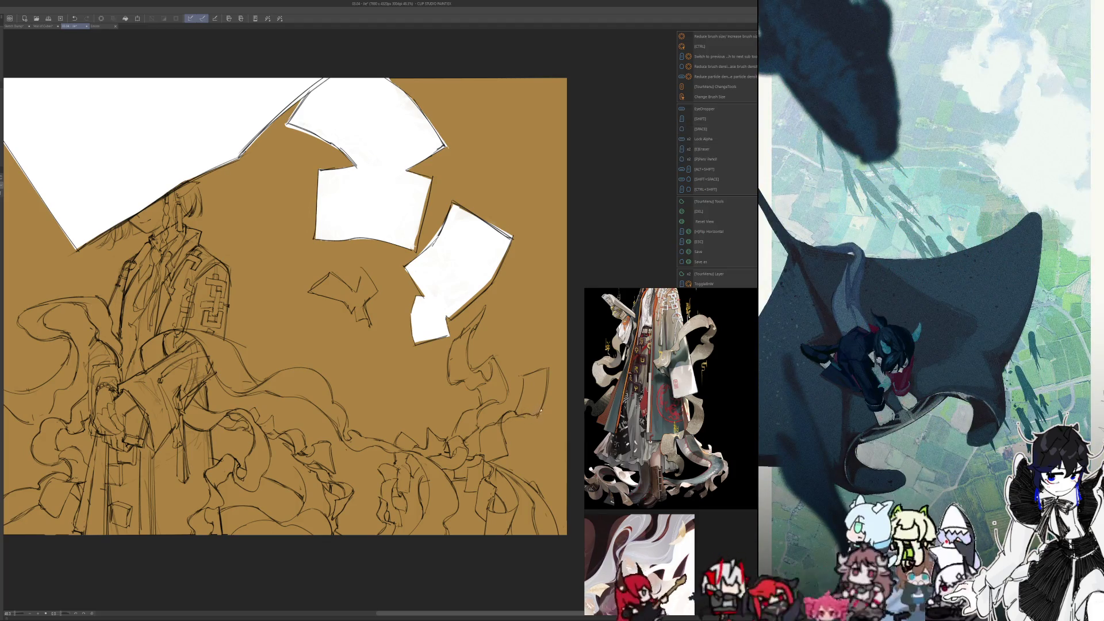
pyautogui.press('e')
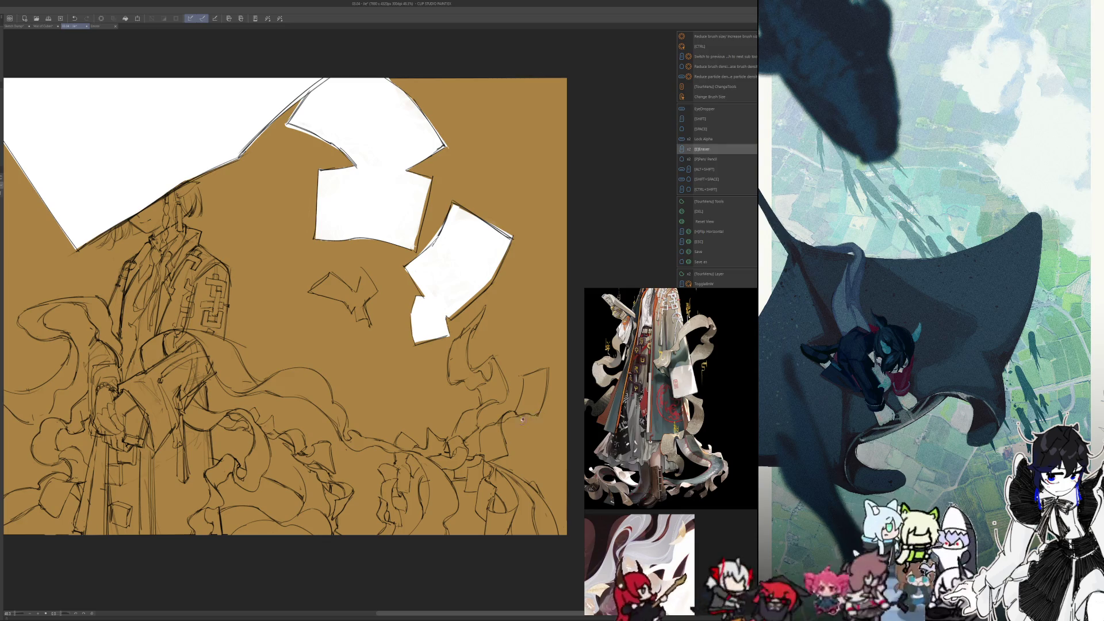
pyautogui.press('space')
pyautogui.press('p')
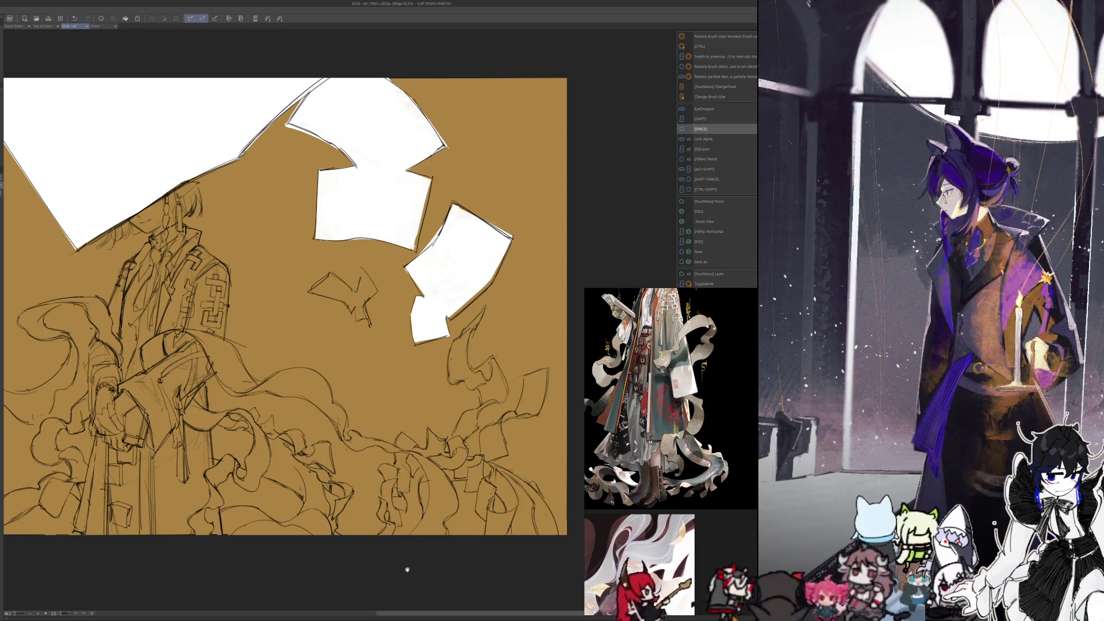
pyautogui.moveTo(487, 376); pyautogui.dragTo(492, 374)
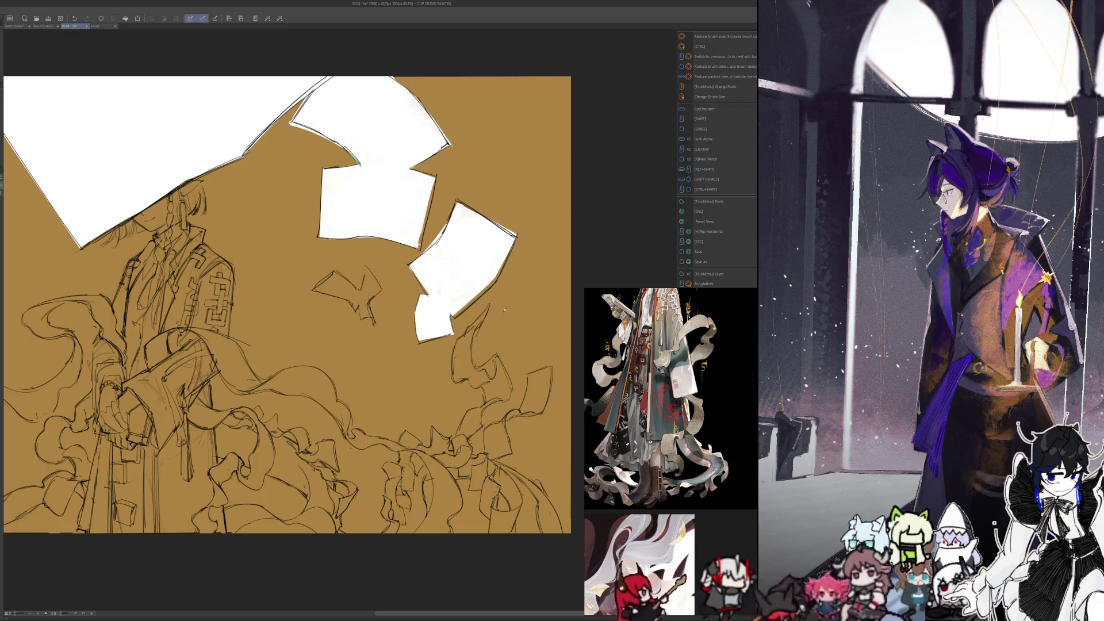
pyautogui.scroll(2, 454, 380)
pyautogui.scroll(-2, 420, 389)
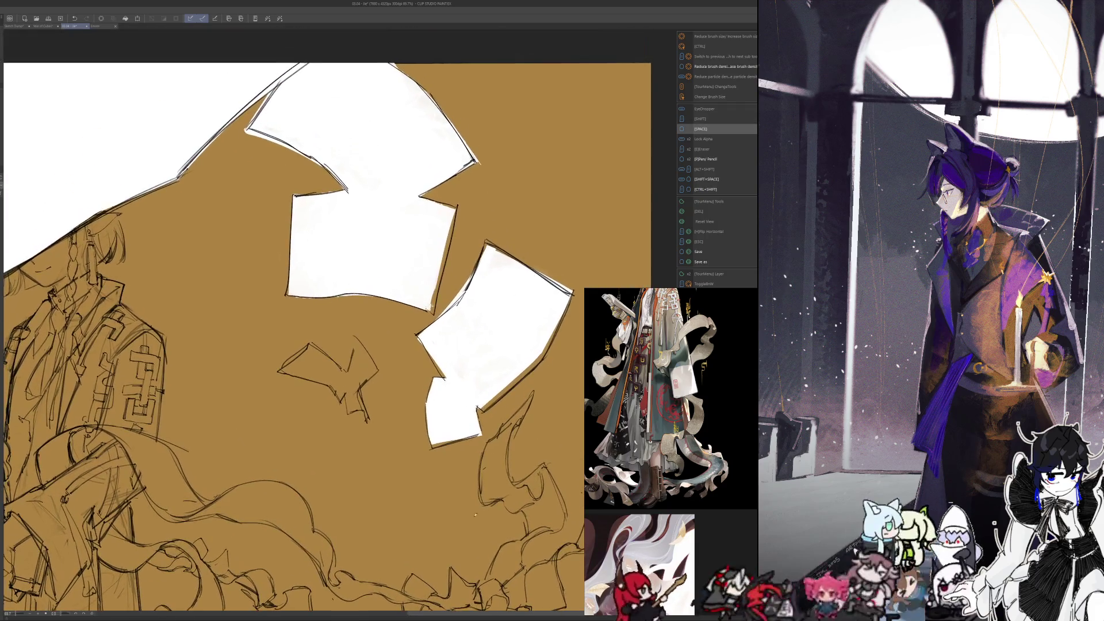
pyautogui.scroll(-1, 458, 436)
pyautogui.scroll(-2, 429, 462)
pyautogui.scroll(-1, 429, 463)
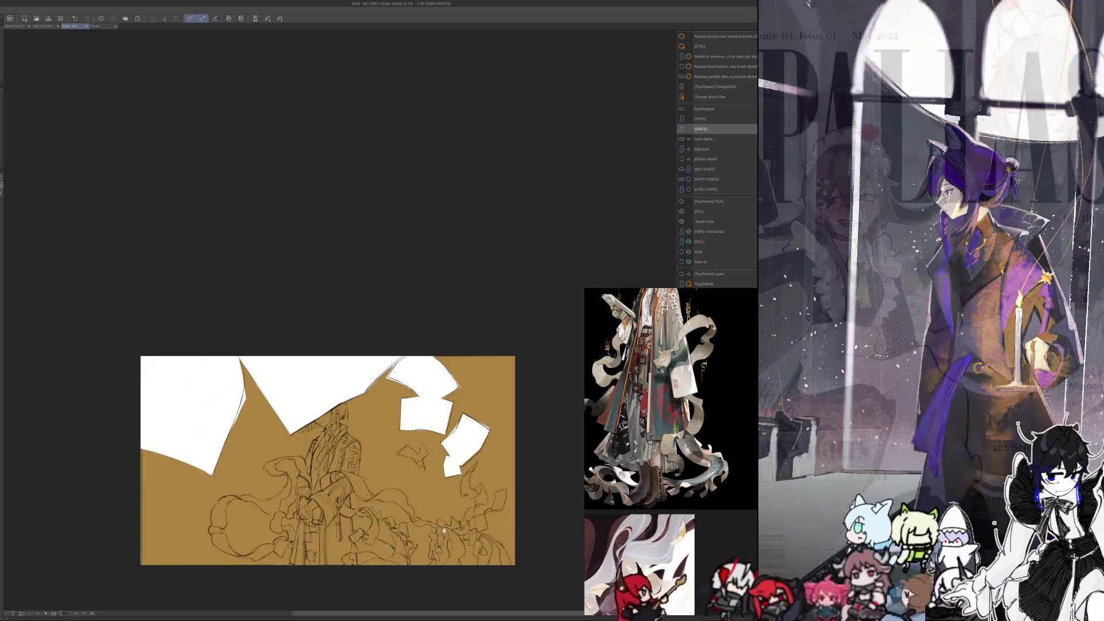
pyautogui.scroll(1, 431, 477)
pyautogui.scroll(1, 434, 487)
pyautogui.moveTo(434, 487); pyautogui.dragTo(446, 498)
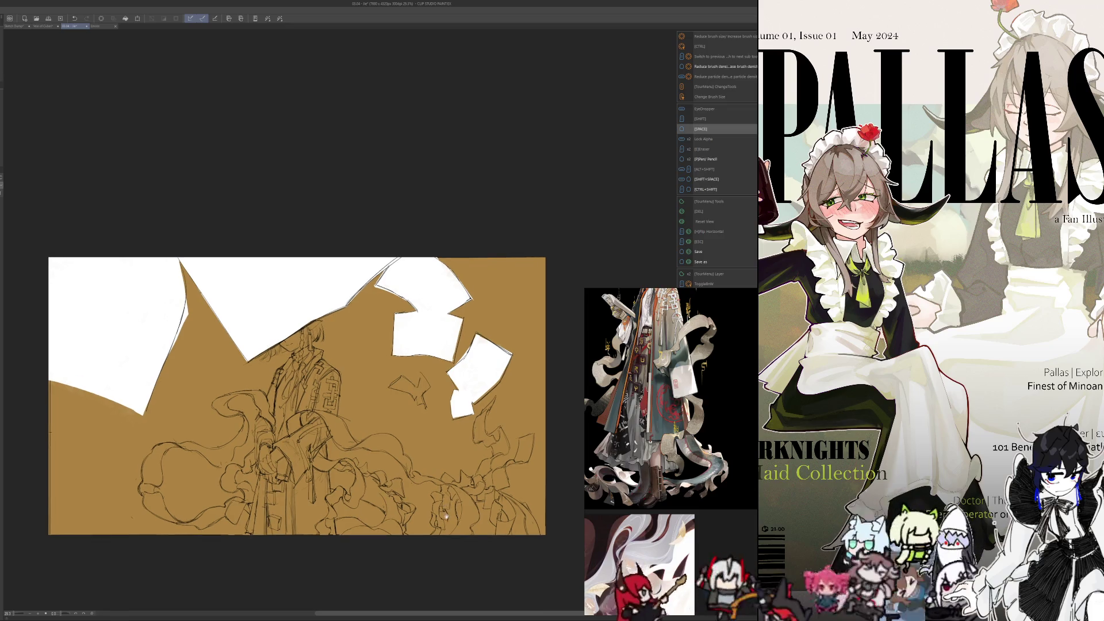
pyautogui.scroll(2, 444, 504)
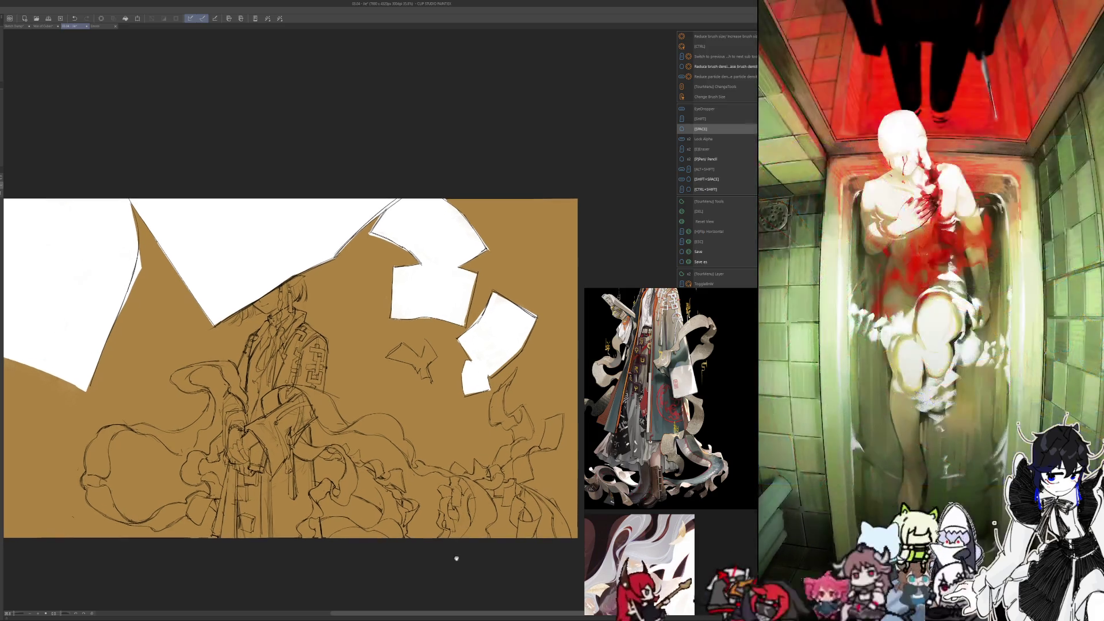
pyautogui.moveTo(456, 543); pyautogui.dragTo(456, 509)
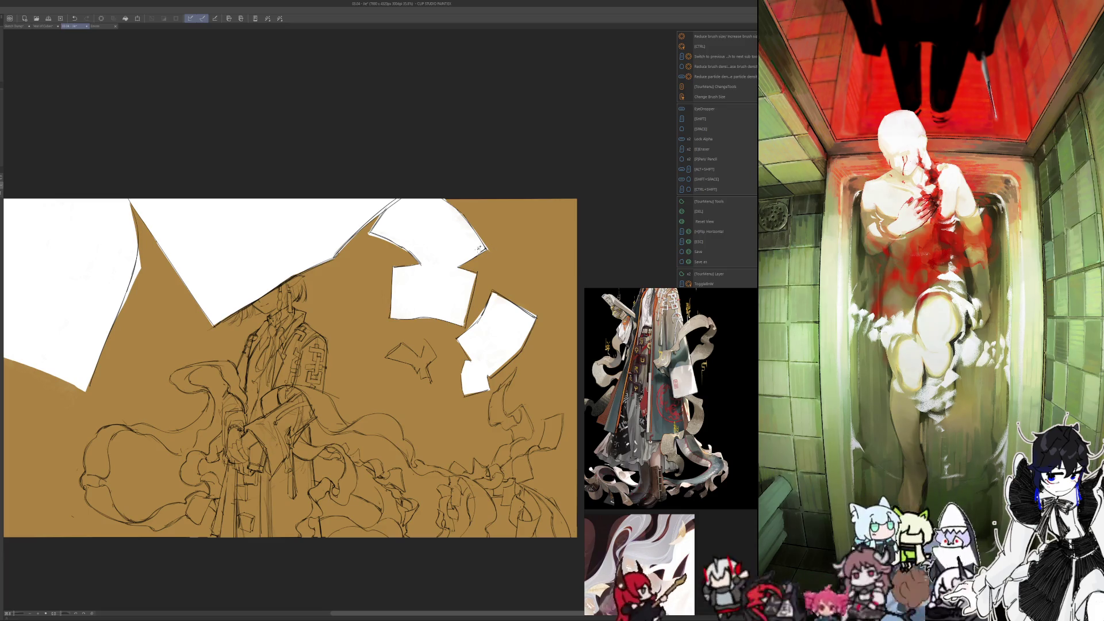
pyautogui.moveTo(479, 248)
pyautogui.mouseDown()
pyautogui.moveTo(477, 308)
pyautogui.moveTo(425, 314)
pyautogui.moveTo(413, 267)
pyautogui.mouseUp()
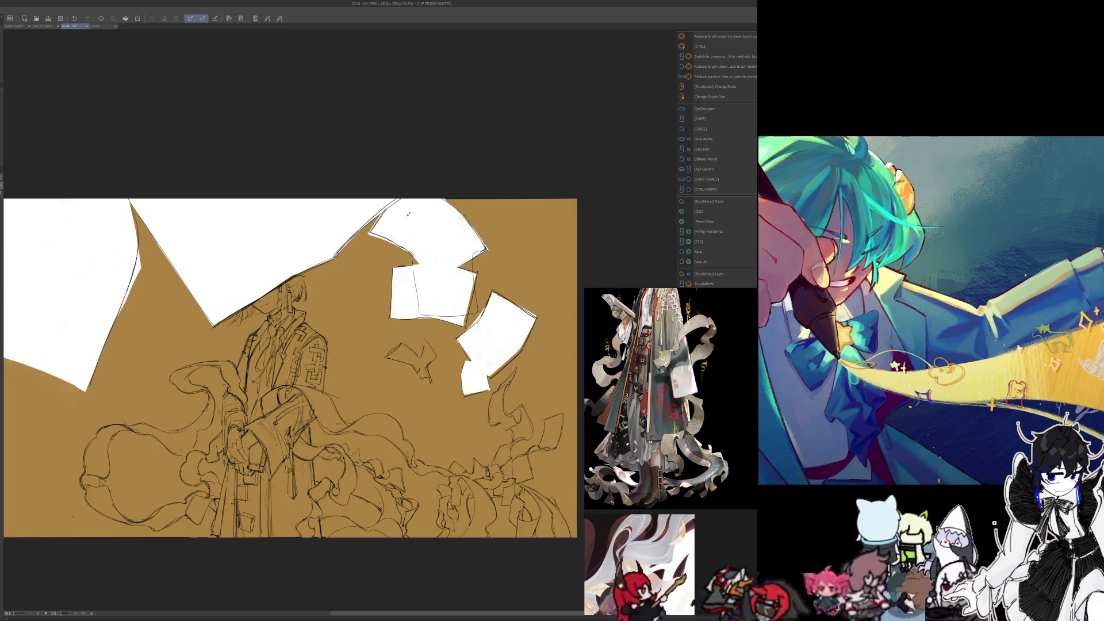
pyautogui.click(73, 18)
pyautogui.click(73, 18)
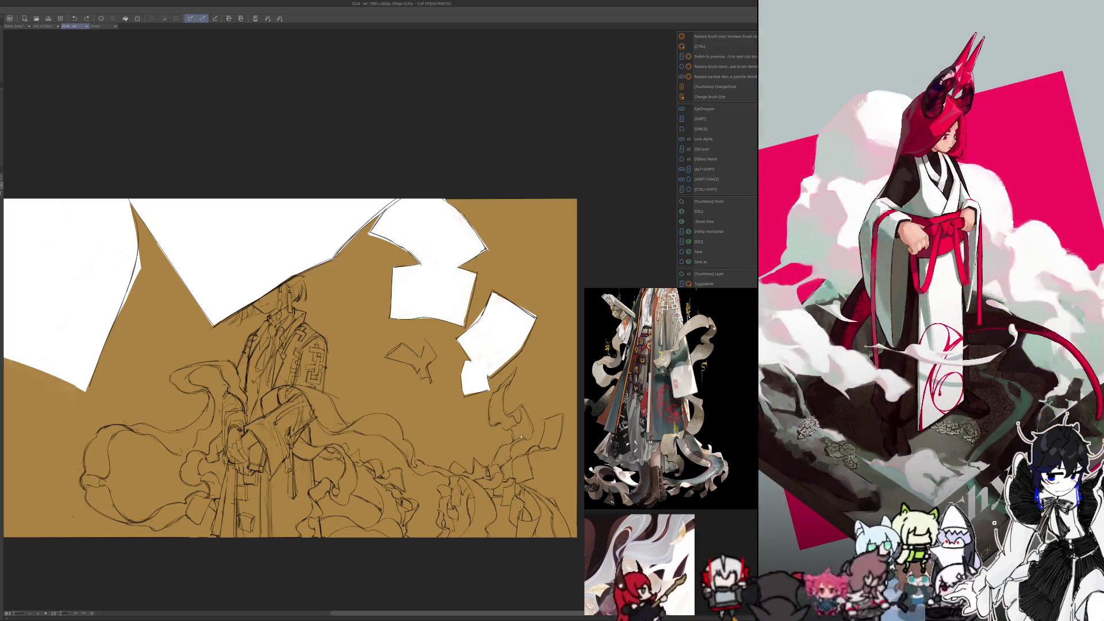
pyautogui.press('e')
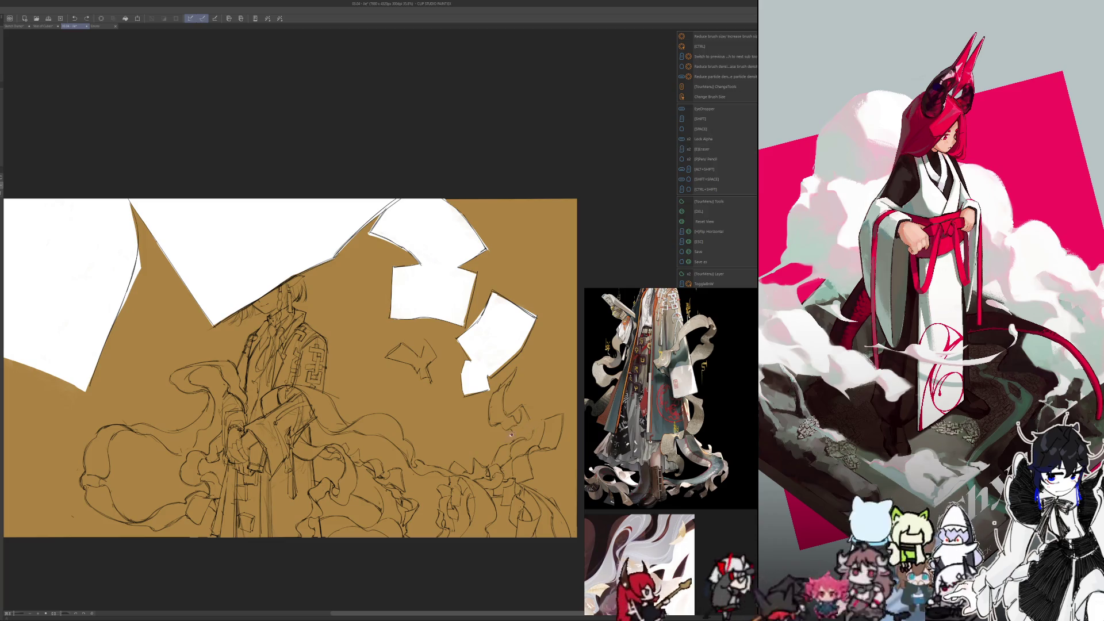
pyautogui.press('p')
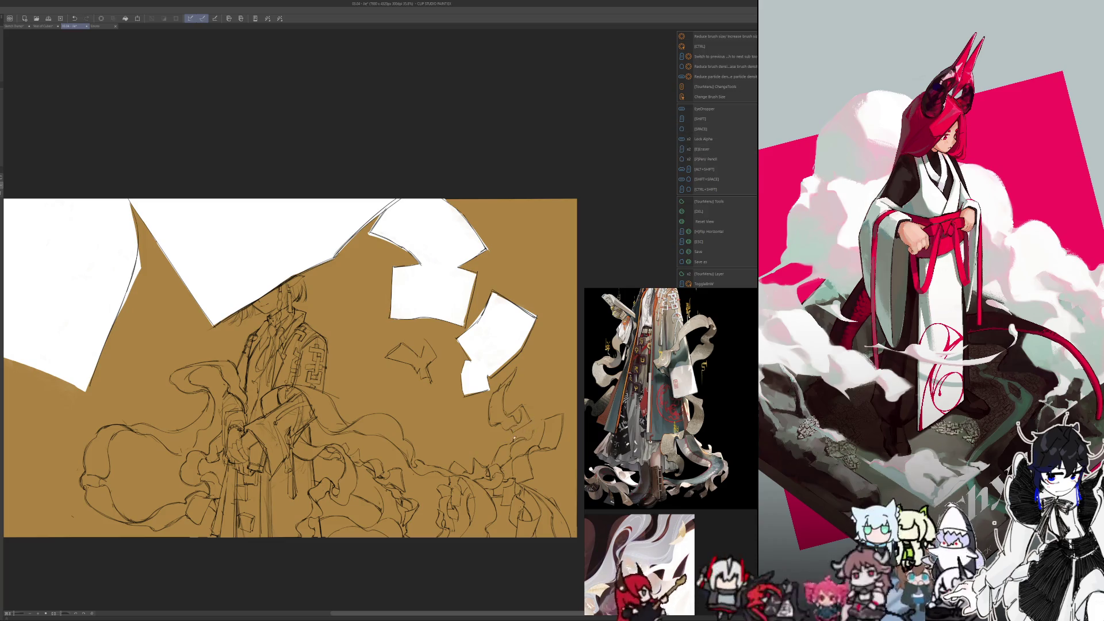
pyautogui.press('e')
pyautogui.press('p')
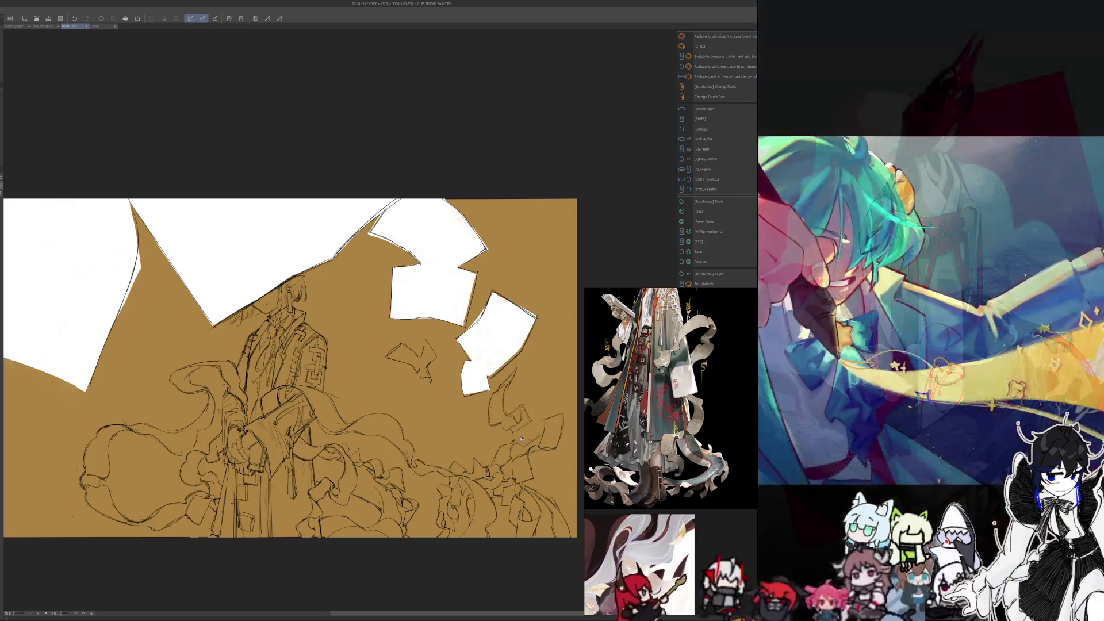
pyautogui.press('p')
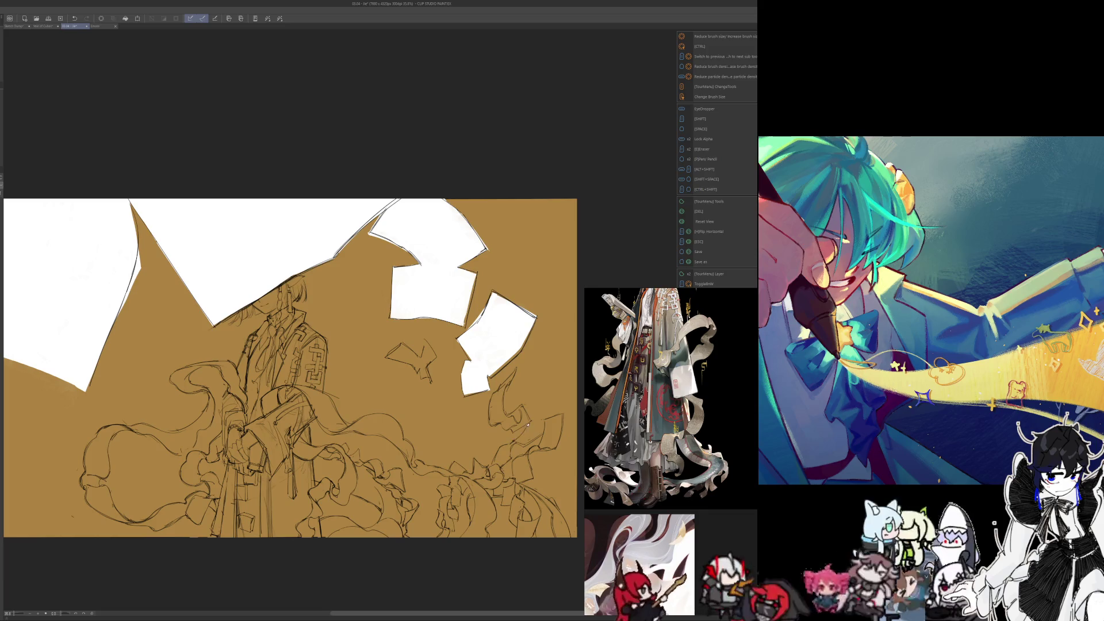
pyautogui.press('e')
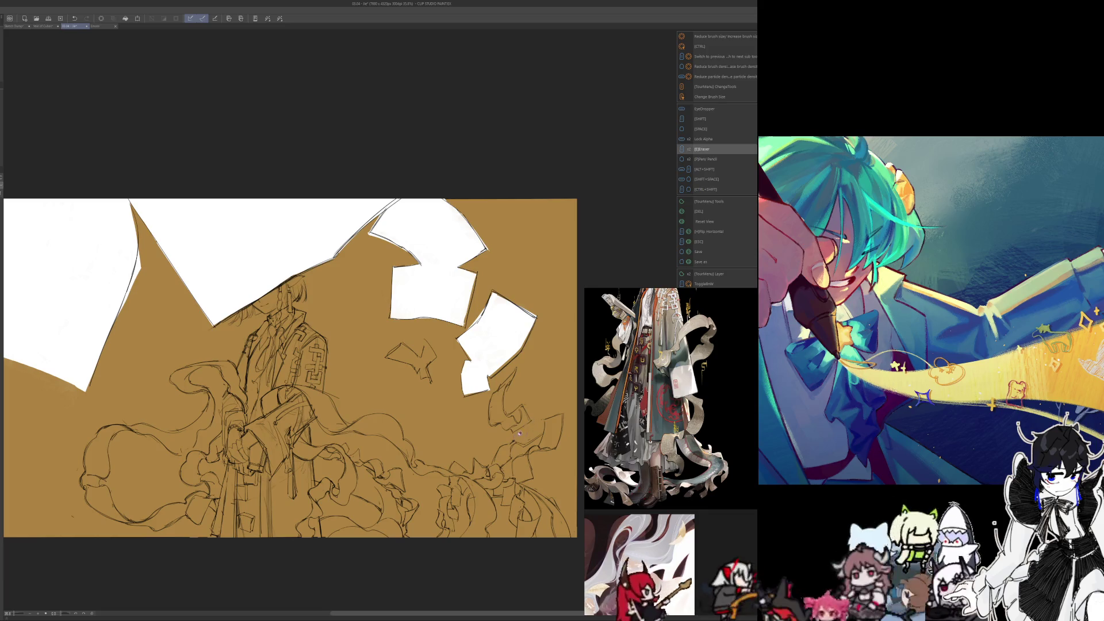